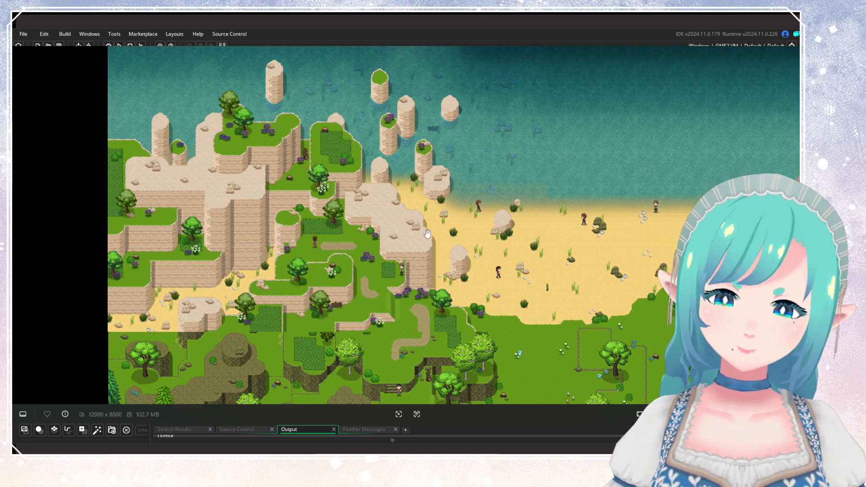
Step: Zoom and pan the room editor to bring the cliffs and beach into view
scroll(427, 234, down, 3)
scroll(325, 99, up, 3)
mouse_move(325, 99)
mouse_down()
mouse_move(360, 216)
mouse_move(392, 246)
mouse_move(424, 307)
mouse_up()
scroll(392, 245, up, 3)
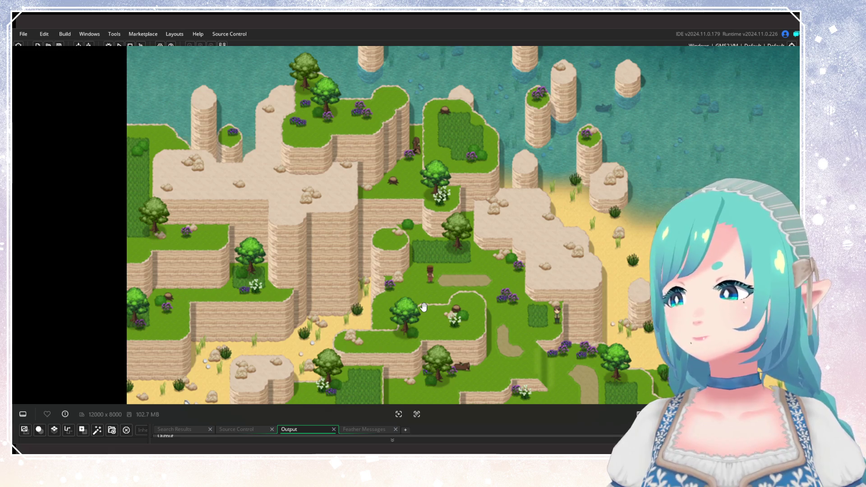
scroll(424, 307, down, 2)
scroll(405, 283, up, 4)
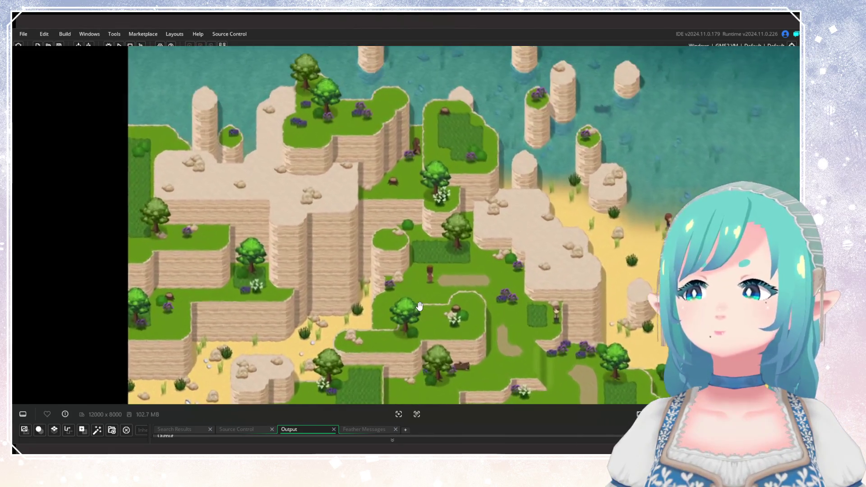
scroll(405, 283, down, 3)
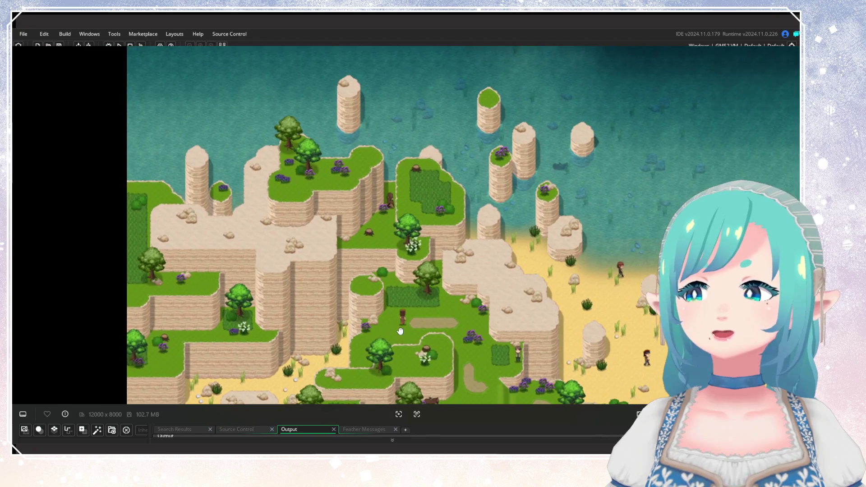
scroll(366, 293, up, 1)
scroll(366, 292, down, 2)
scroll(435, 312, up, 1)
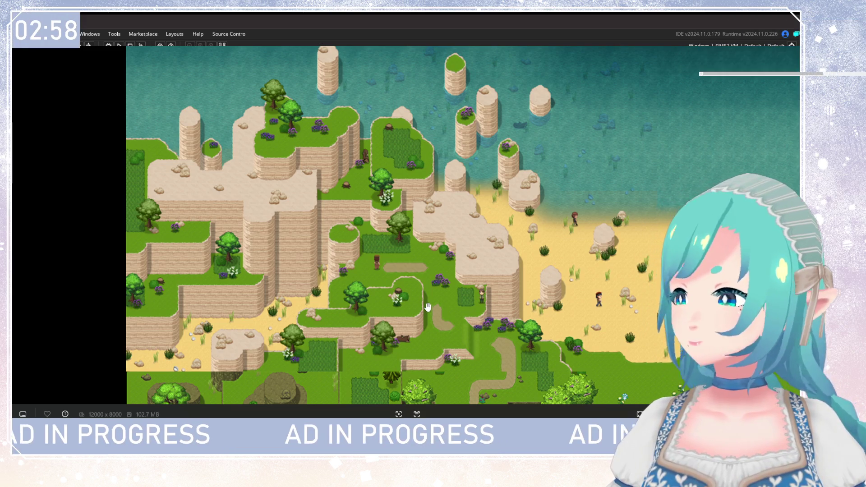
Step: Zoom out further and pan to the town and harbour on the world map
scroll(387, 311, down, 3)
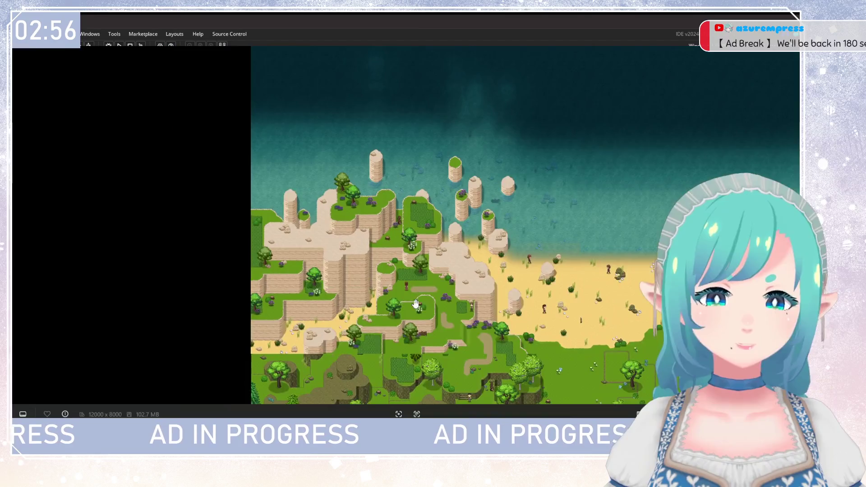
scroll(388, 297, up, 3)
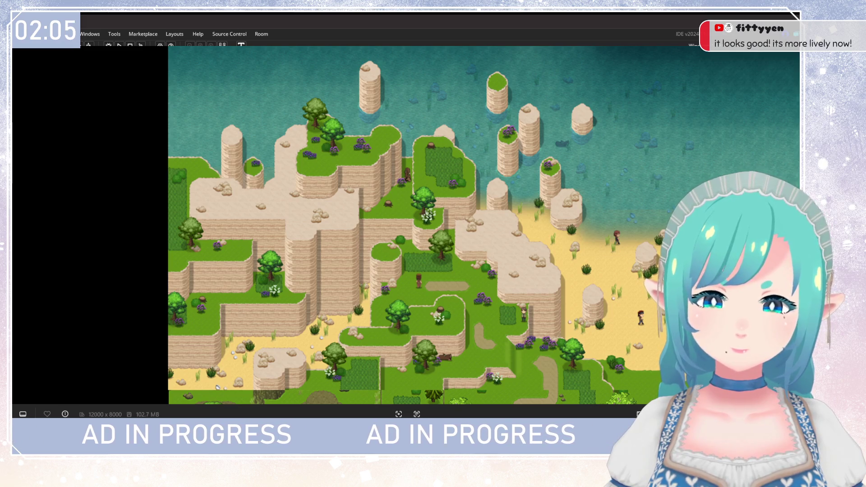
scroll(410, 296, down, 3)
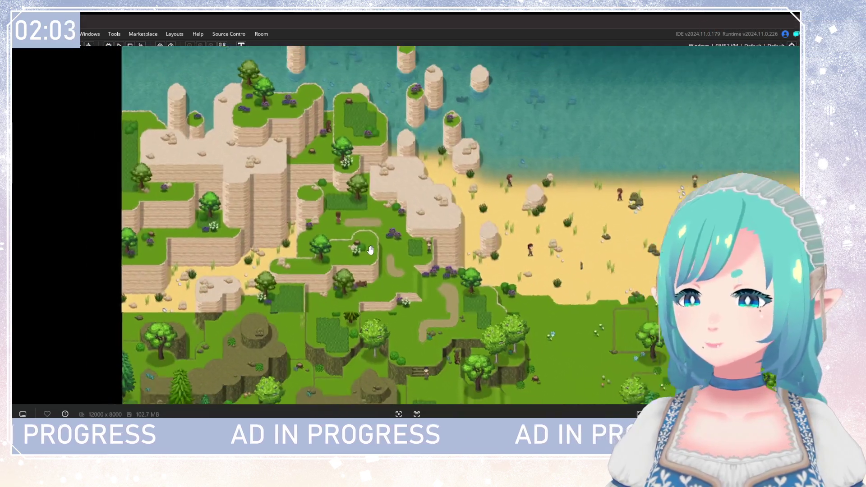
drag(410, 296, 299, 232)
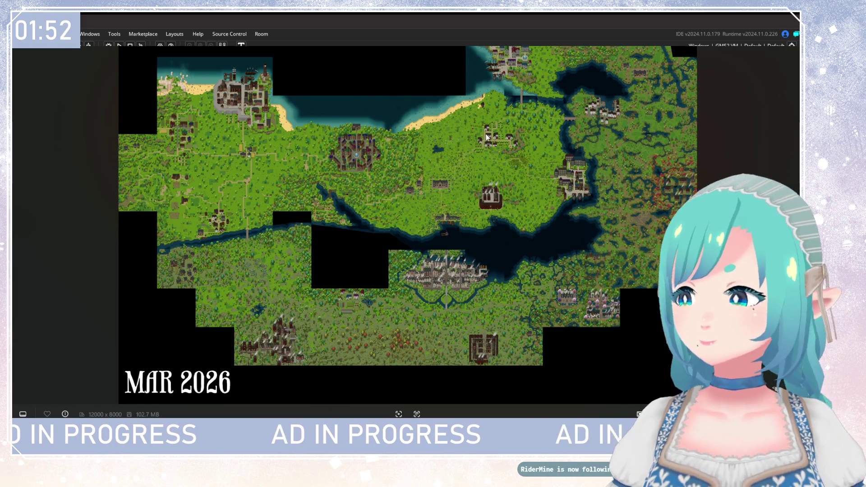
Step: Pan and zoom to centre the southern farmland and factory in view
scroll(467, 155, up, 2)
scroll(392, 228, up, 4)
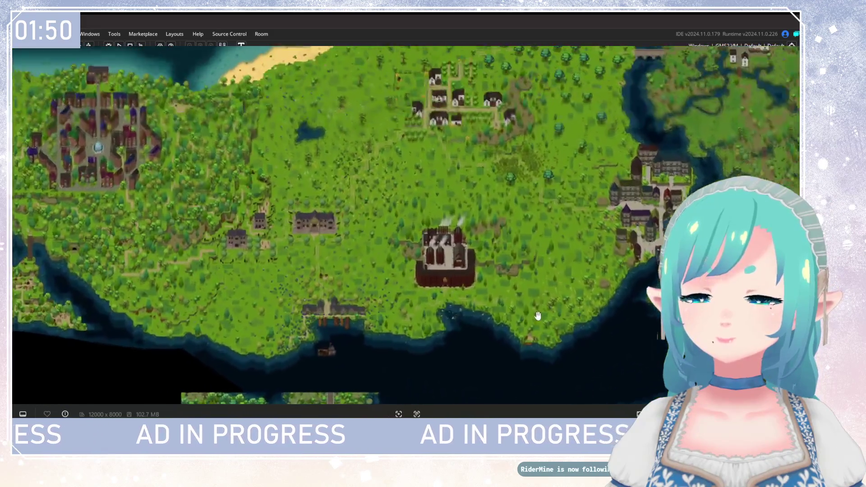
drag(426, 308, 426, 411)
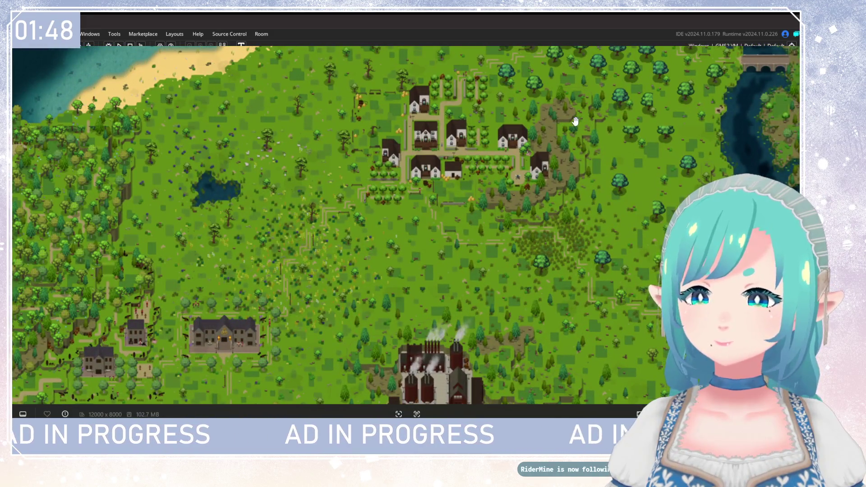
scroll(426, 316, down, 1)
scroll(451, 294, up, 2)
drag(455, 283, 426, 216)
scroll(425, 217, down, 5)
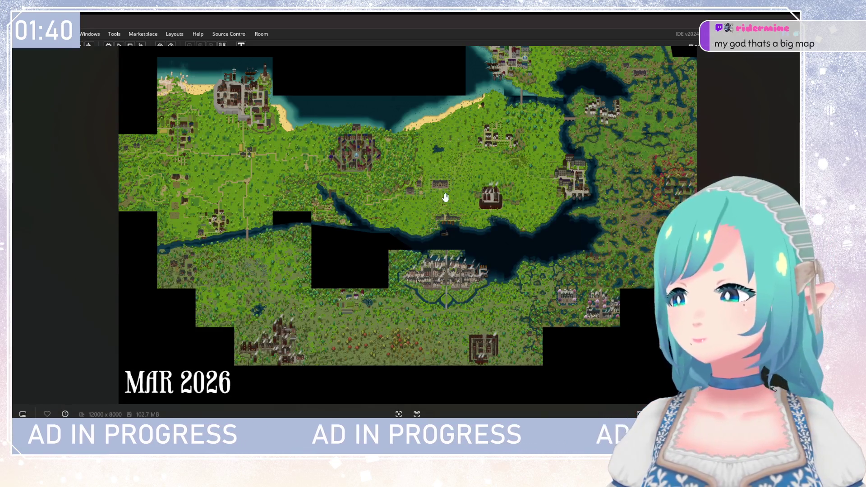
Step: Survey the eastern lands, the river and the southern harbour city
scroll(437, 215, up, 3)
scroll(424, 208, down, 3)
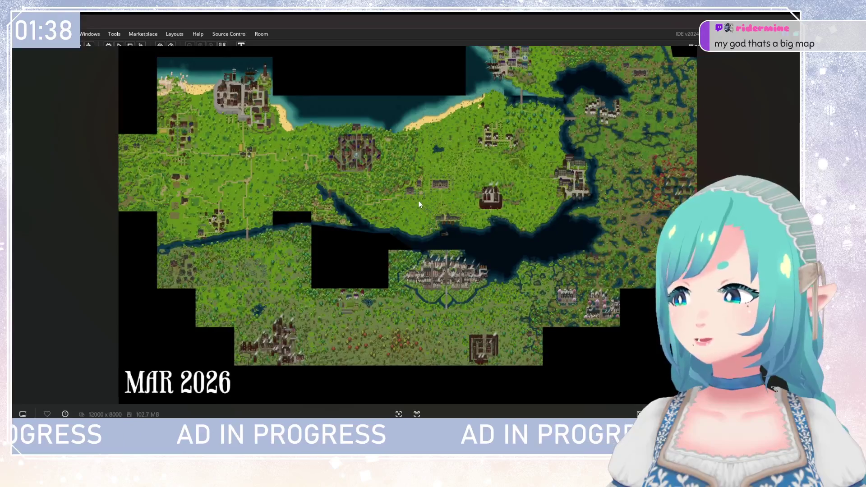
scroll(418, 201, up, 3)
scroll(407, 200, down, 3)
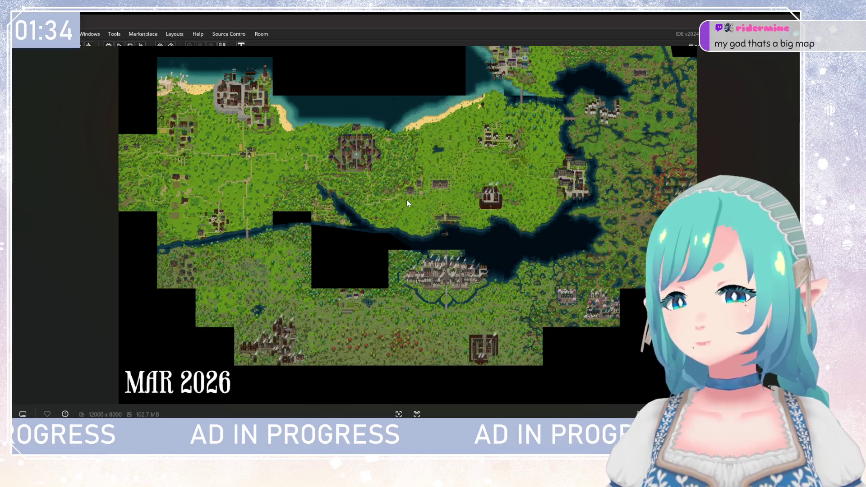
scroll(349, 262, up, 2)
mouse_move(340, 300)
mouse_down()
mouse_move(496, 170)
mouse_move(350, 270)
mouse_up()
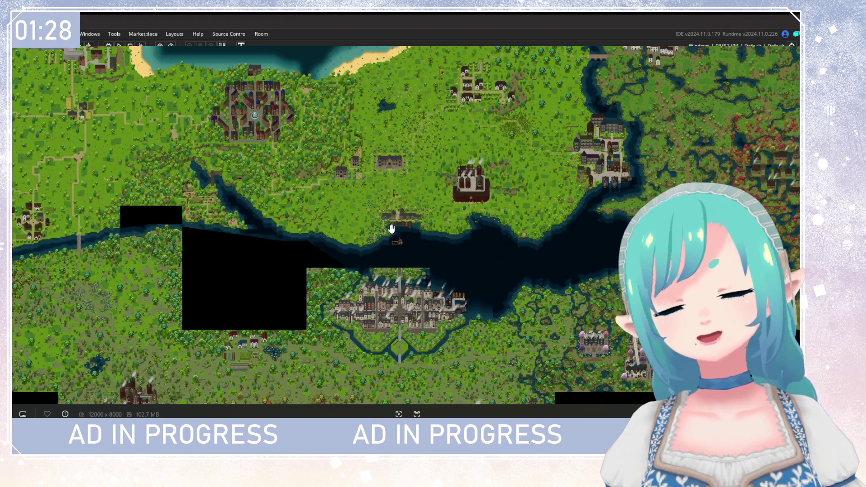
mouse_move(296, 241)
mouse_down()
mouse_move(321, 182)
mouse_move(392, 187)
mouse_move(245, 207)
mouse_up()
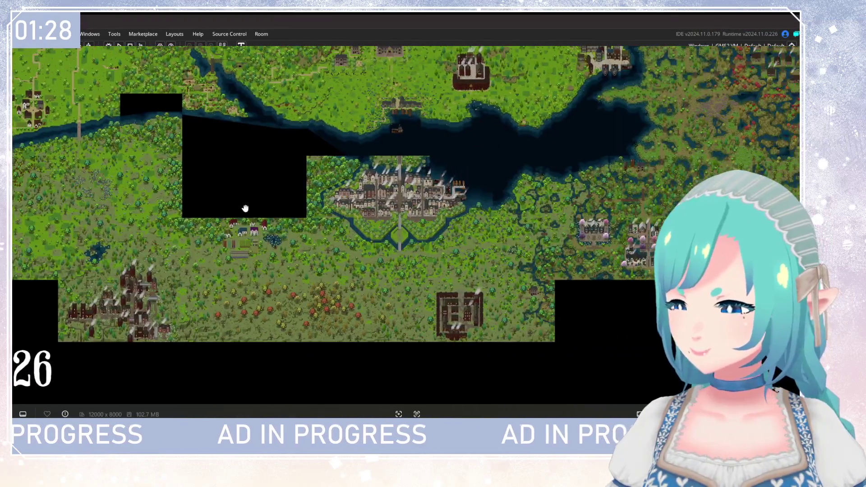
Step: Pan over the south-western lands to the northern coast and its port town
scroll(385, 219, down, 3)
scroll(158, 140, up, 2)
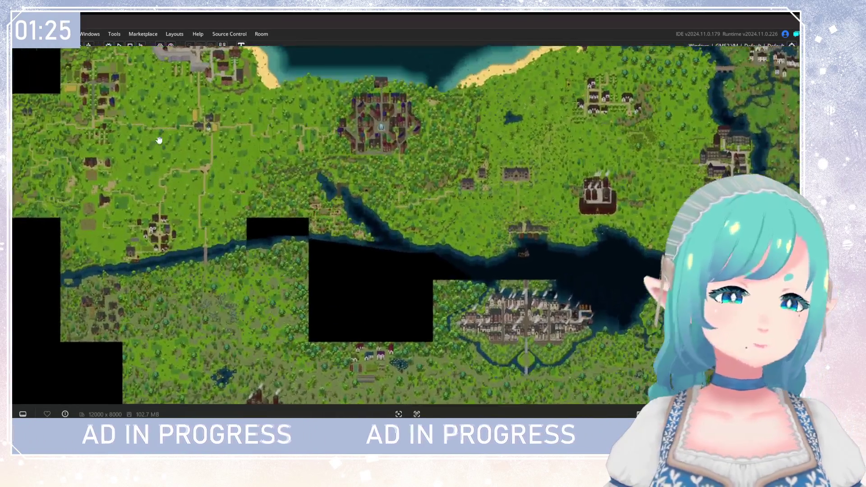
scroll(361, 166, up, 2)
mouse_move(351, 162)
mouse_down()
mouse_move(398, 177)
mouse_move(342, 174)
mouse_move(360, 123)
mouse_up()
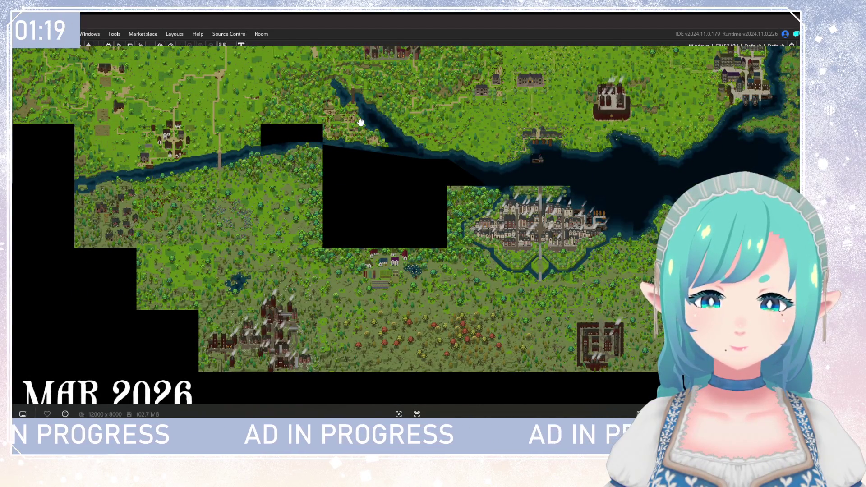
drag(359, 120, 141, 158)
mouse_move(570, 141)
mouse_down()
mouse_move(481, 220)
mouse_move(481, 243)
mouse_up()
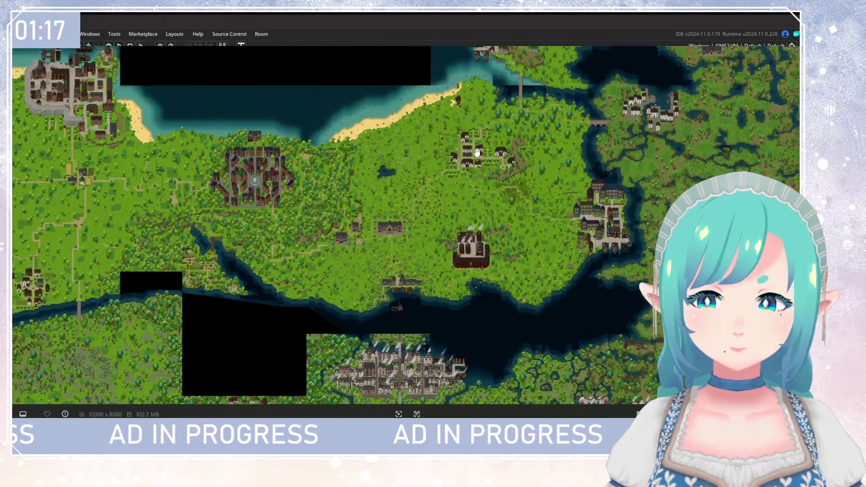
drag(476, 153, 436, 199)
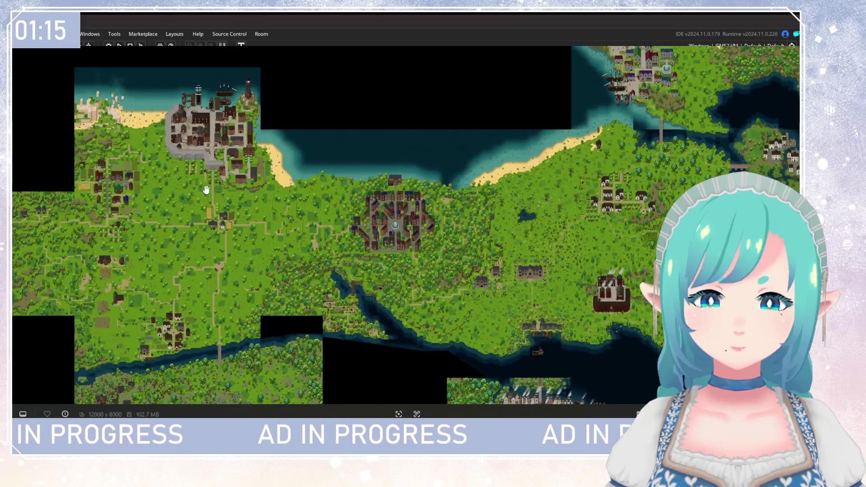
Step: Zoom in on the cliffs, dark sea, coastal harbour town and eastern farmland
scroll(203, 195, up, 3)
scroll(122, 144, up, 3)
drag(122, 145, 318, 167)
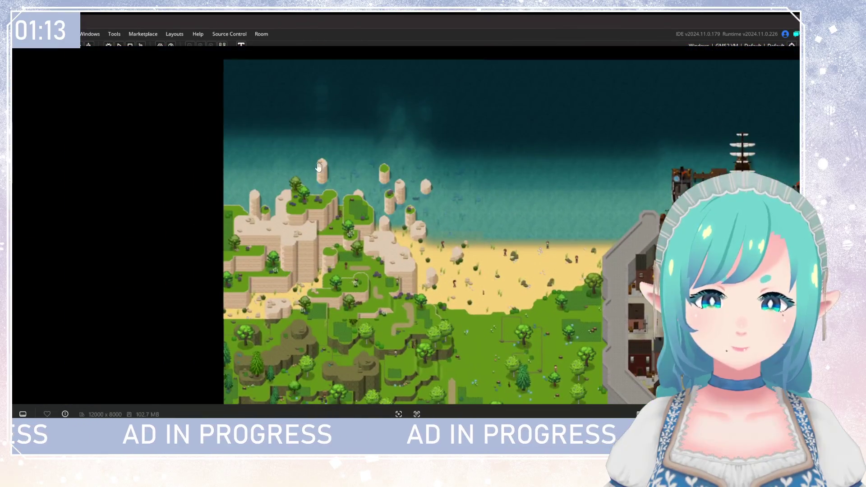
drag(396, 165, 379, 85)
scroll(253, 135, down, 3)
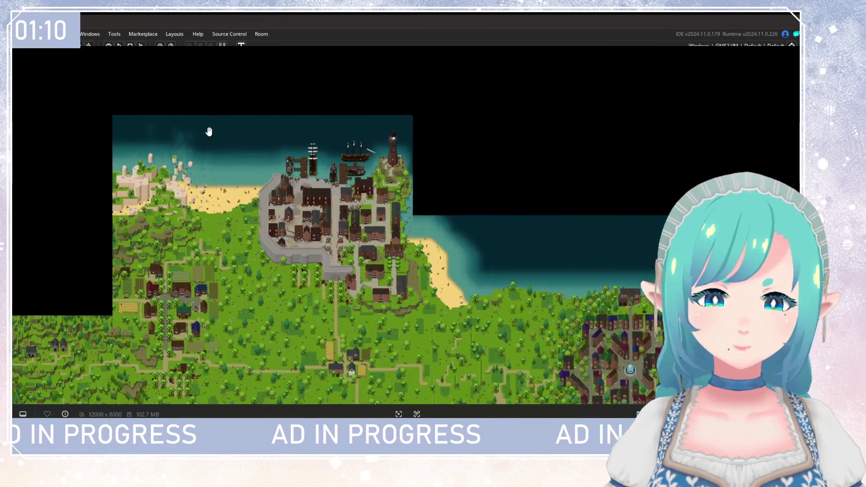
drag(373, 120, 305, 60)
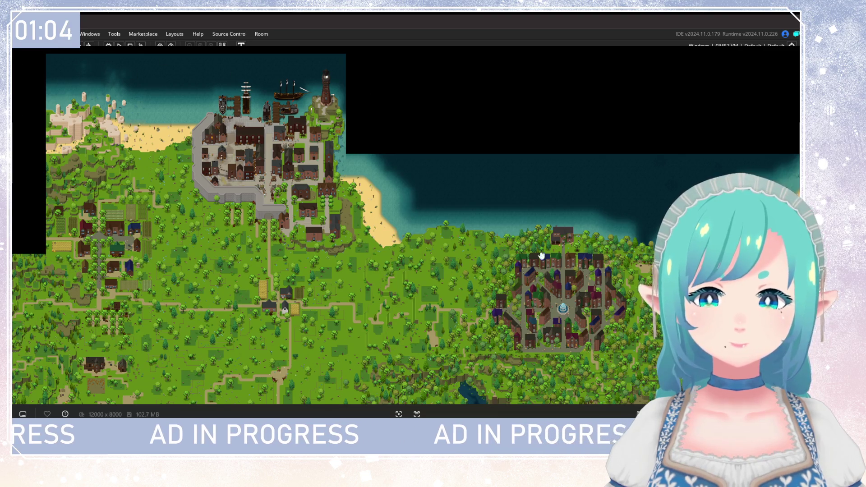
Step: Pan east past the walled town and zoom in on the fountain town and coast
drag(757, 273, 278, 233)
scroll(694, 144, down, 2)
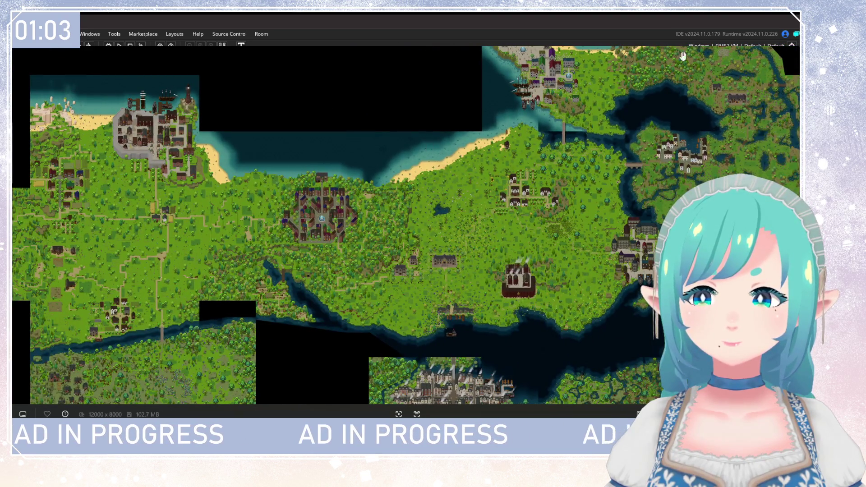
scroll(195, 187, up, 3)
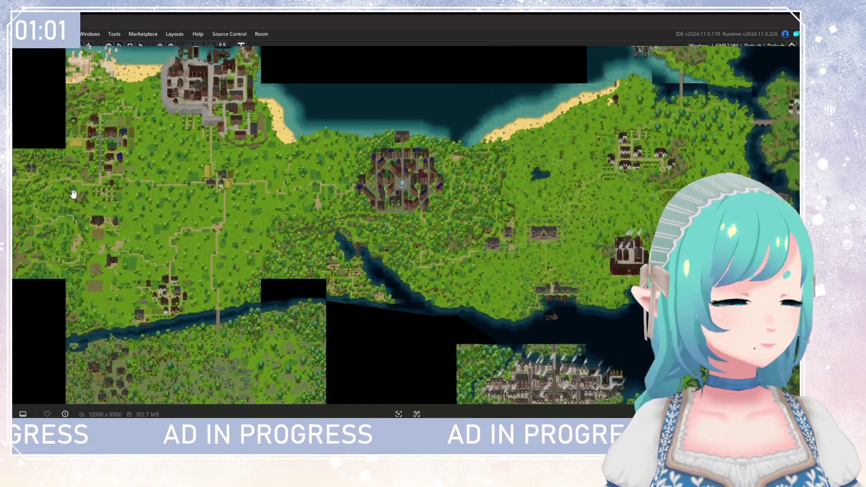
scroll(206, 219, up, 5)
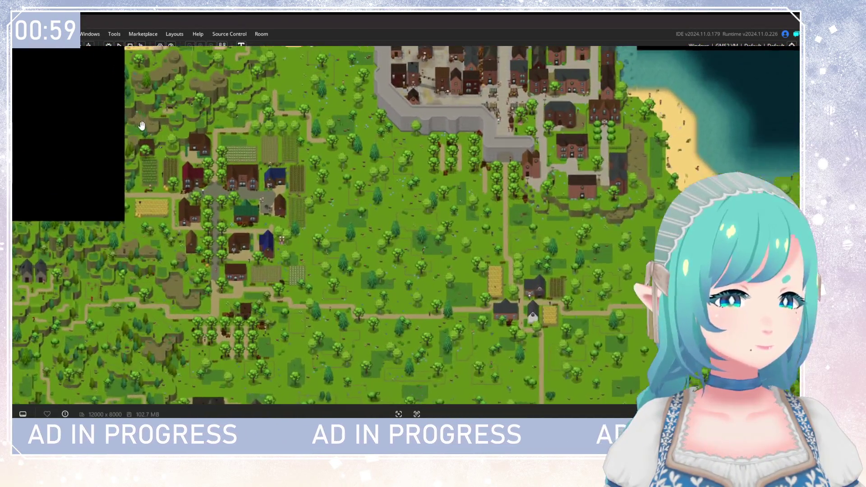
scroll(206, 220, up, 2)
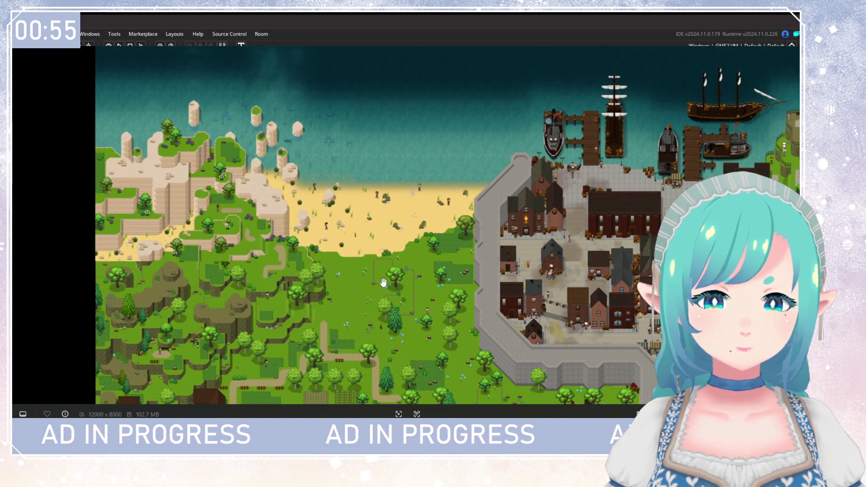
drag(379, 275, 434, 269)
scroll(269, 227, down, 5)
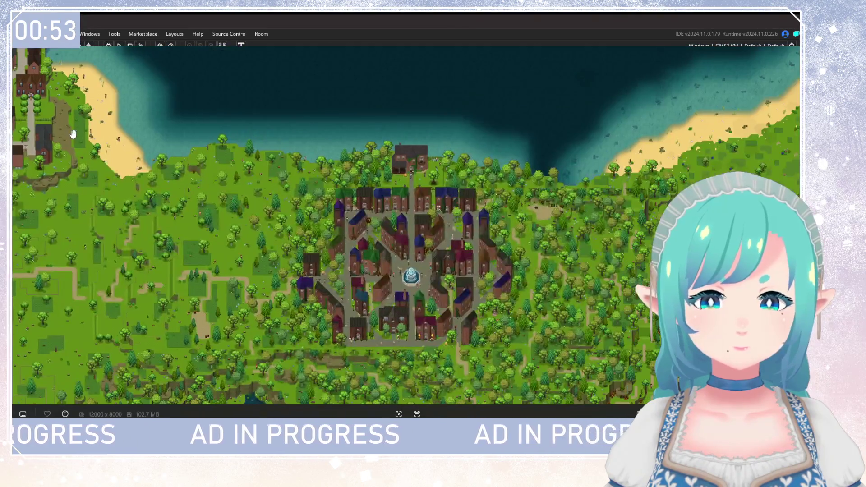
scroll(266, 241, up, 5)
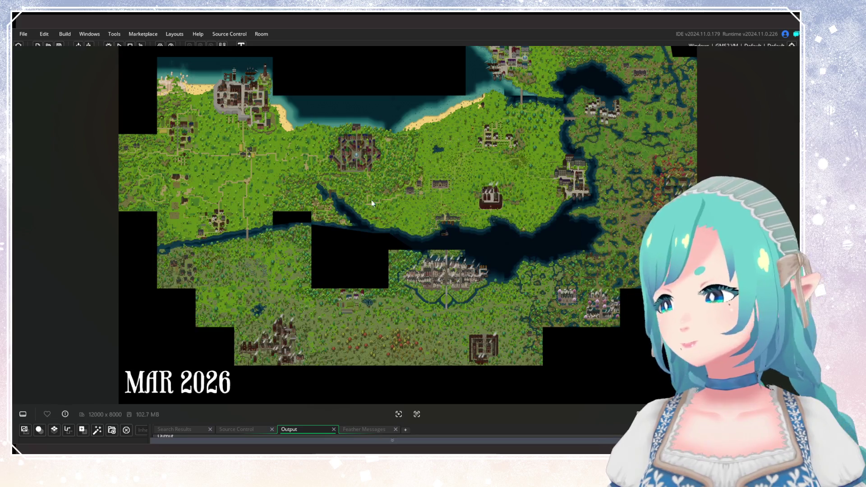
Step: Zoom in on the stepped sandstone cliffs, sandy beach and walled harbour town
scroll(372, 199, up, 5)
scroll(334, 319, up, 10)
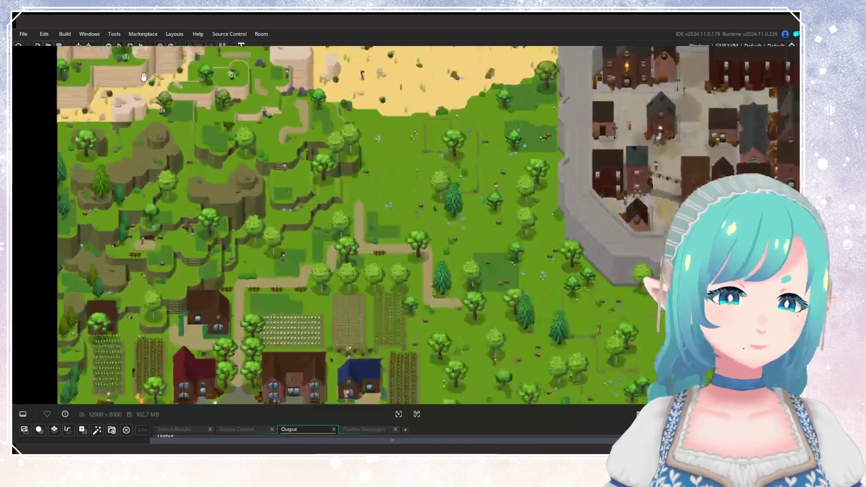
scroll(276, 206, down, 3)
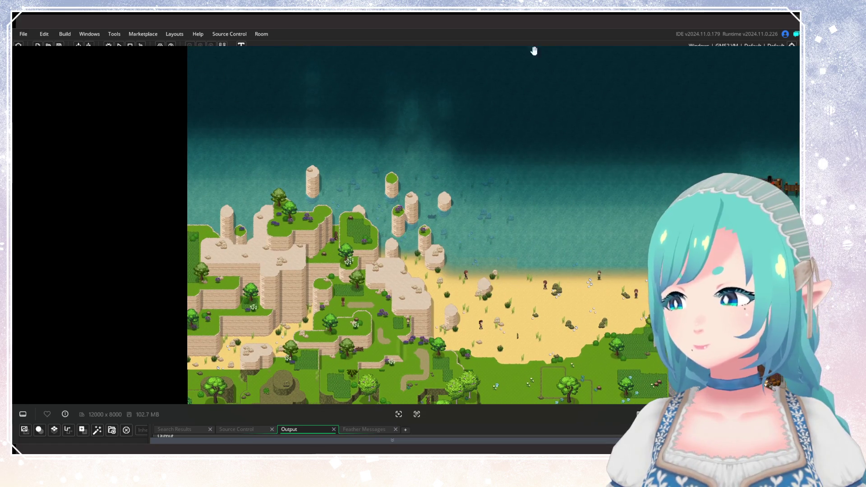
scroll(478, 344, down, 6)
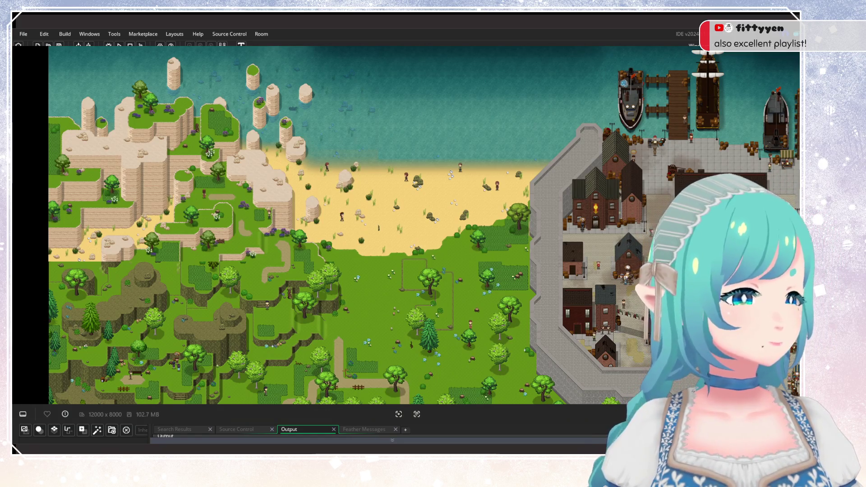
scroll(383, 244, down, 2)
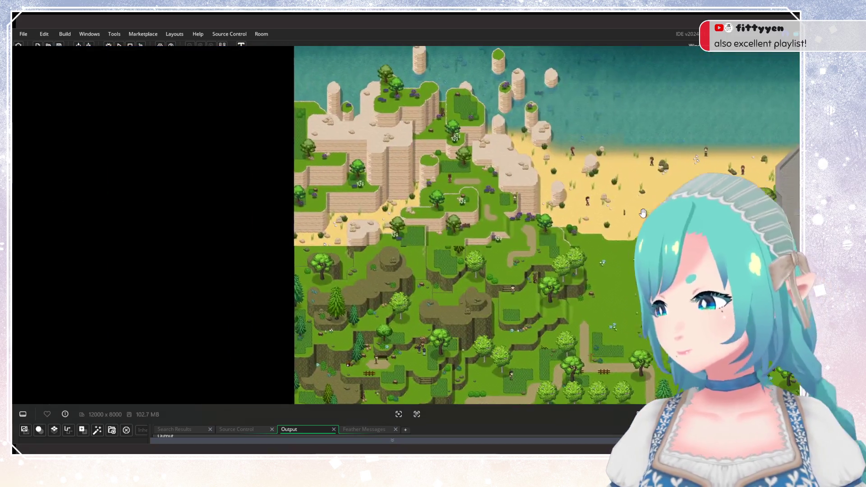
scroll(382, 245, up, 2)
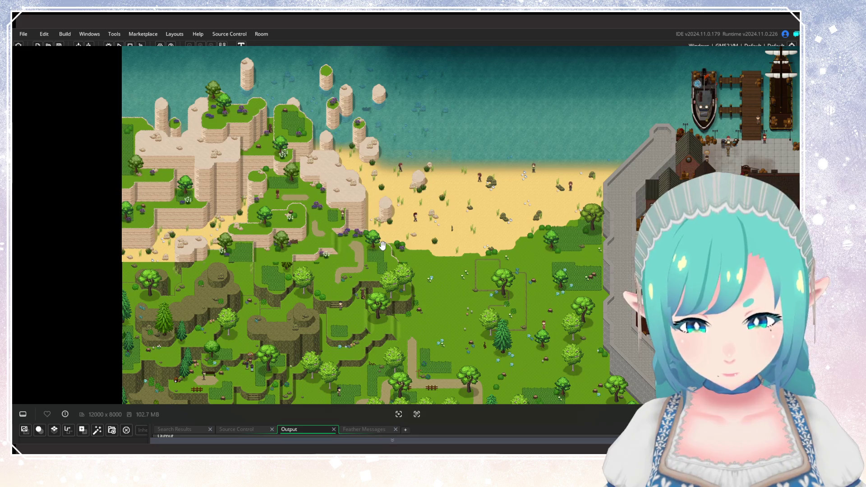
scroll(433, 261, right, 3)
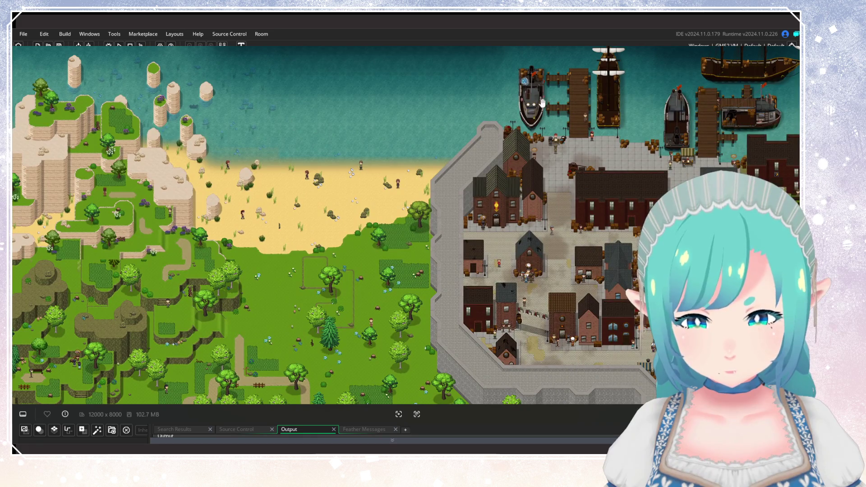
scroll(383, 211, down, 3)
scroll(383, 211, down, 2)
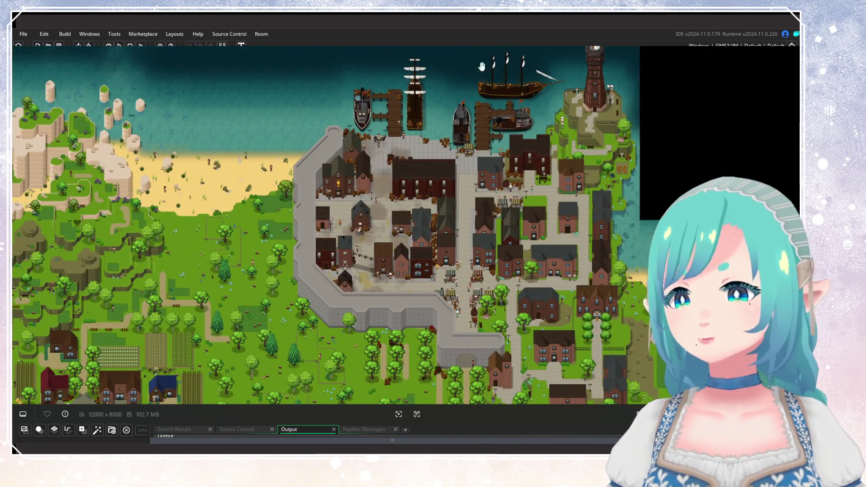
scroll(354, 275, up, 2)
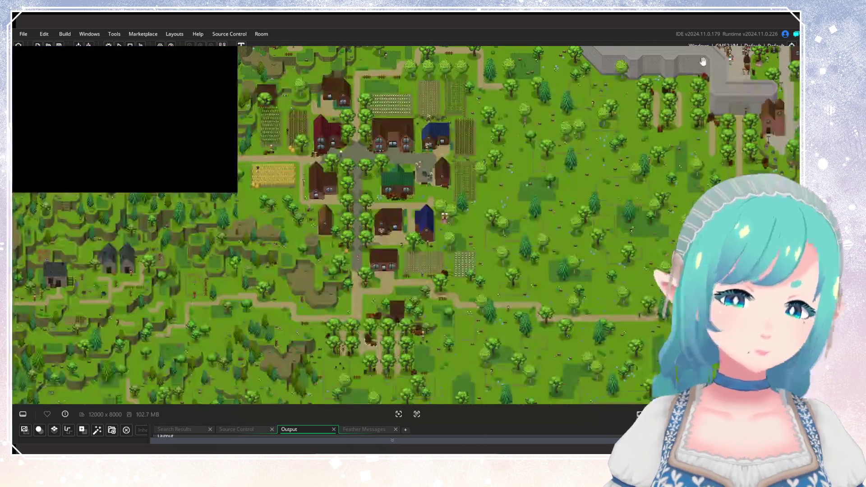
scroll(354, 275, down, 2)
scroll(354, 275, down, 3)
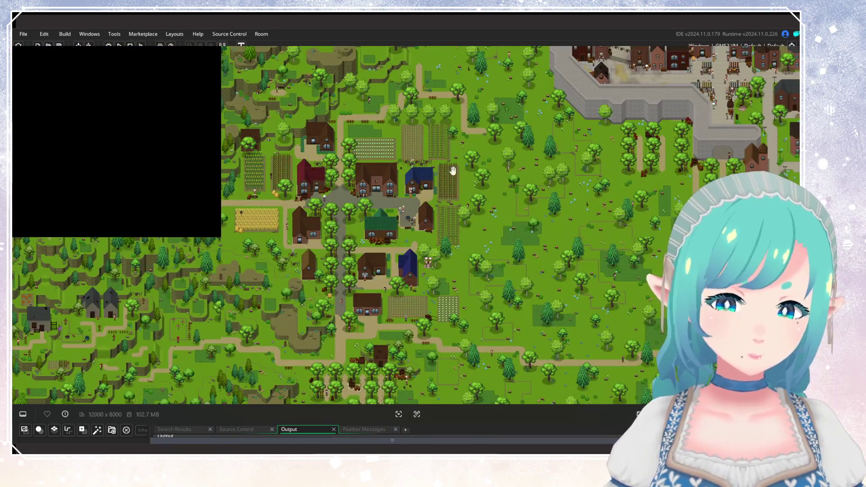
scroll(355, 388, up, 3)
scroll(342, 352, down, 3)
scroll(318, 287, up, 3)
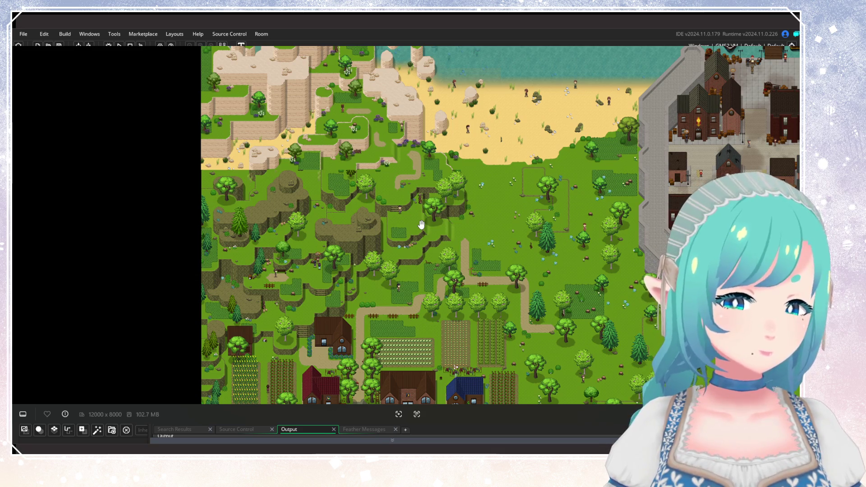
scroll(421, 224, down, 5)
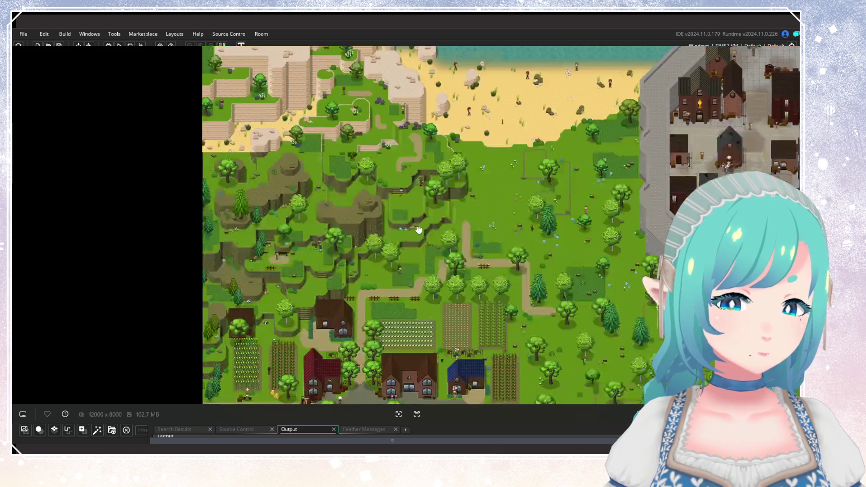
scroll(412, 192, down, 5)
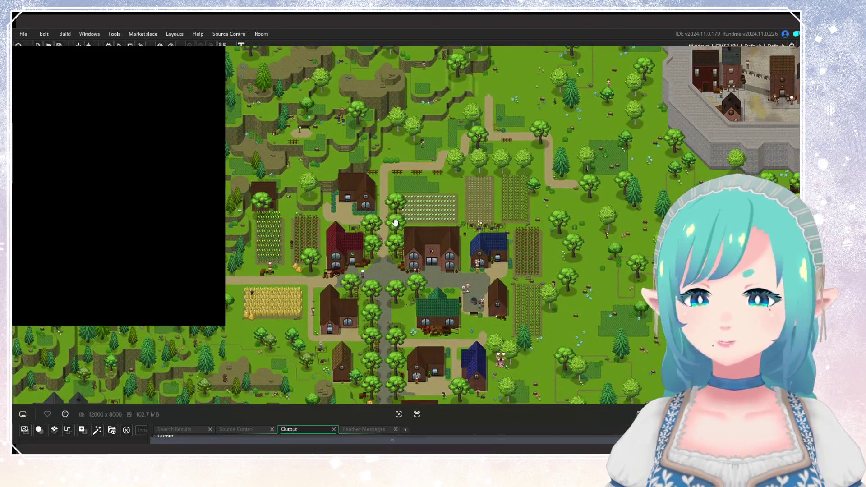
scroll(392, 220, up, 4)
scroll(386, 231, down, 2)
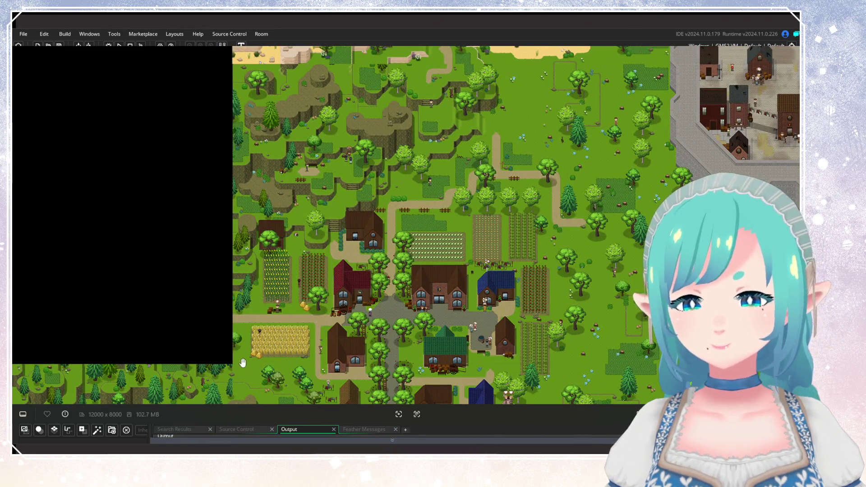
scroll(514, 70, right, 10)
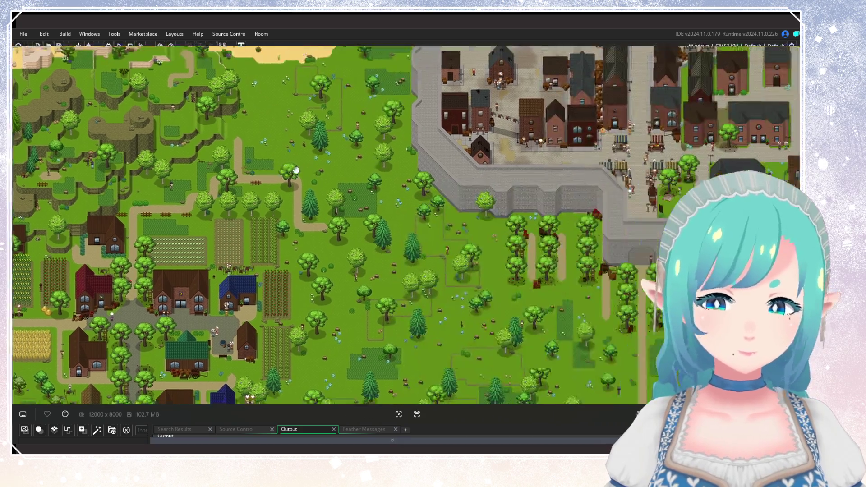
scroll(450, 194, down, 5)
scroll(450, 194, down, 9)
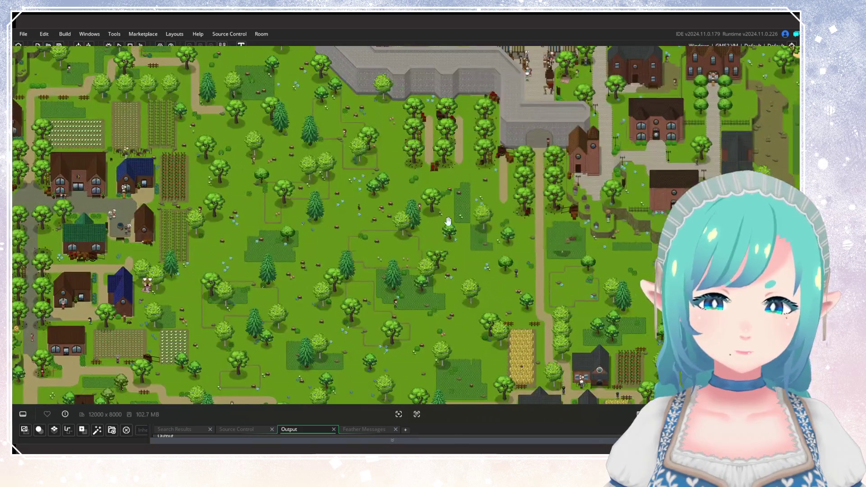
scroll(451, 225, right, 2)
scroll(452, 336, down, 6)
scroll(496, 280, left, 3)
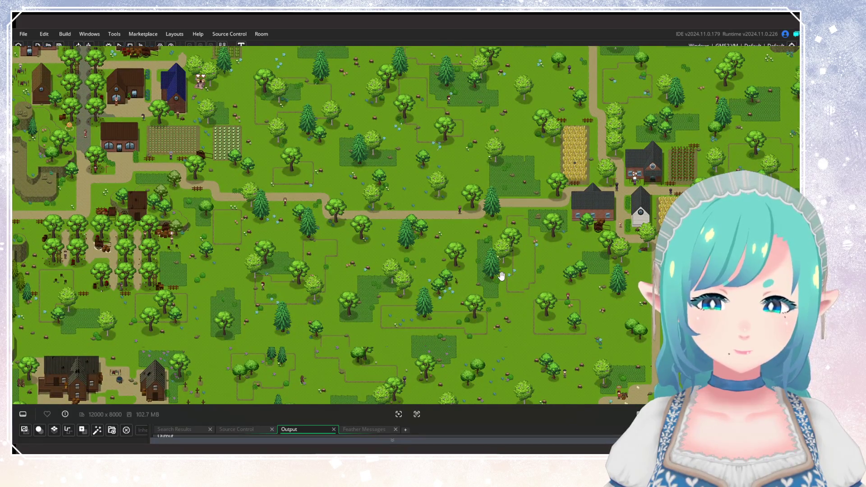
scroll(271, 162, up, 3)
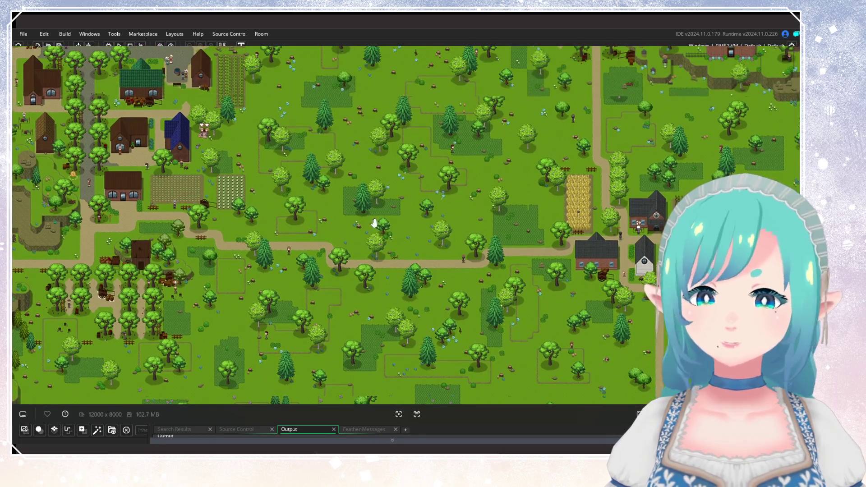
scroll(328, 232, up, 1)
scroll(329, 232, right, 2)
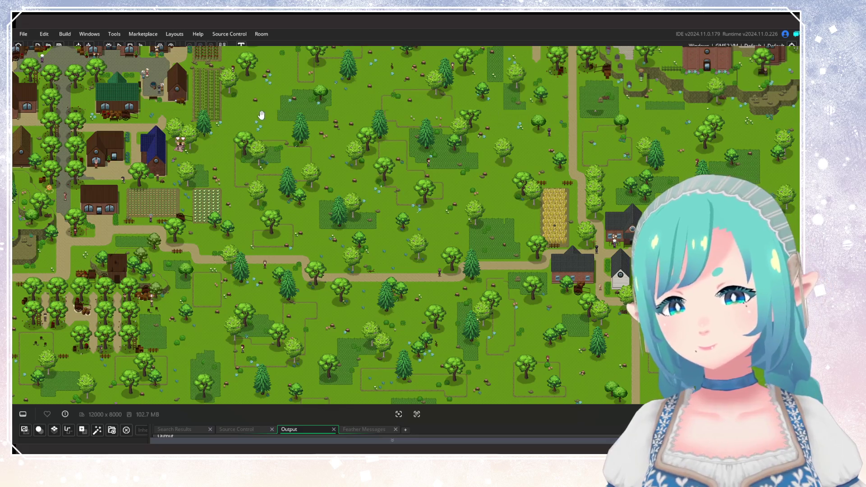
scroll(282, 265, down, 3)
scroll(341, 286, left, 2)
scroll(342, 286, left, 1)
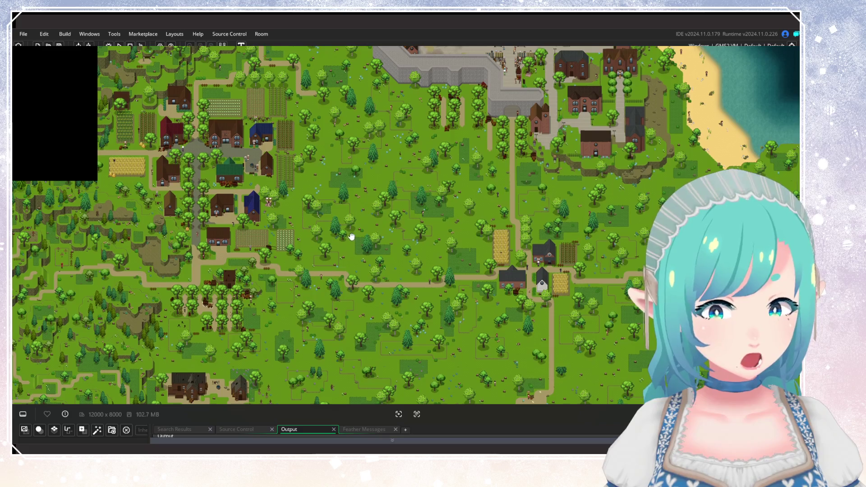
mouse_move(351, 236)
mouse_down()
mouse_move(369, 371)
mouse_move(390, 419)
mouse_up()
drag(354, 281, 361, 295)
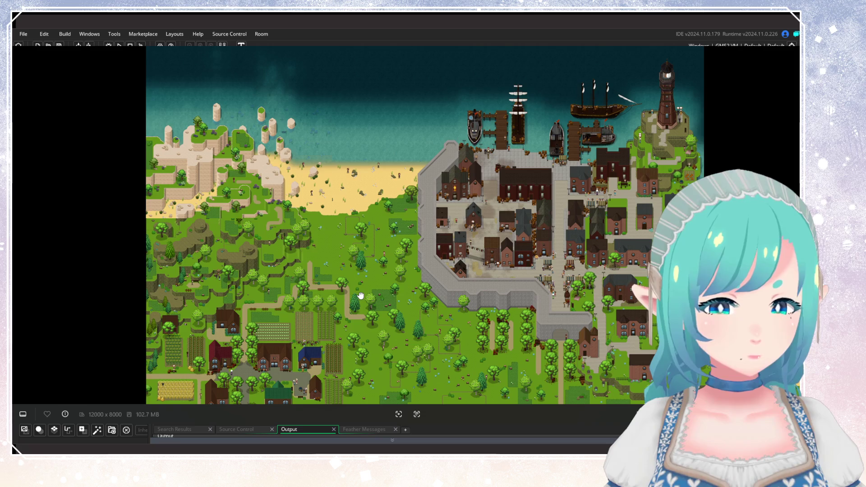
scroll(361, 296, down, 5)
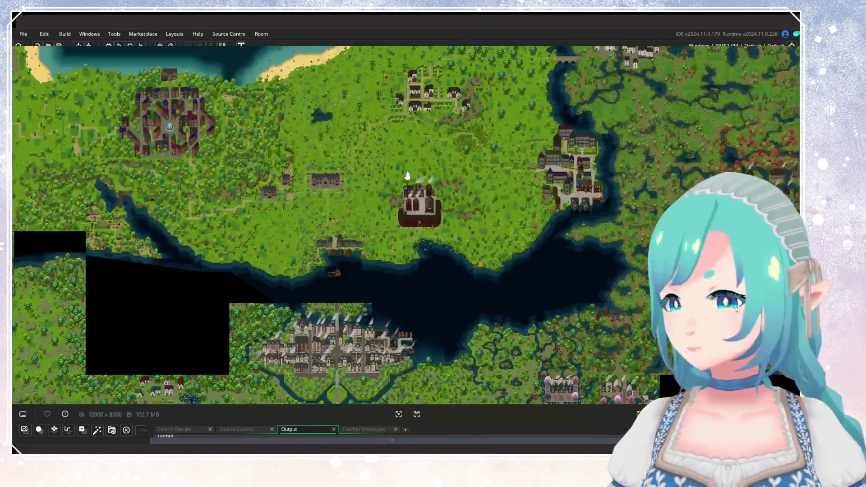
scroll(407, 175, up, 5)
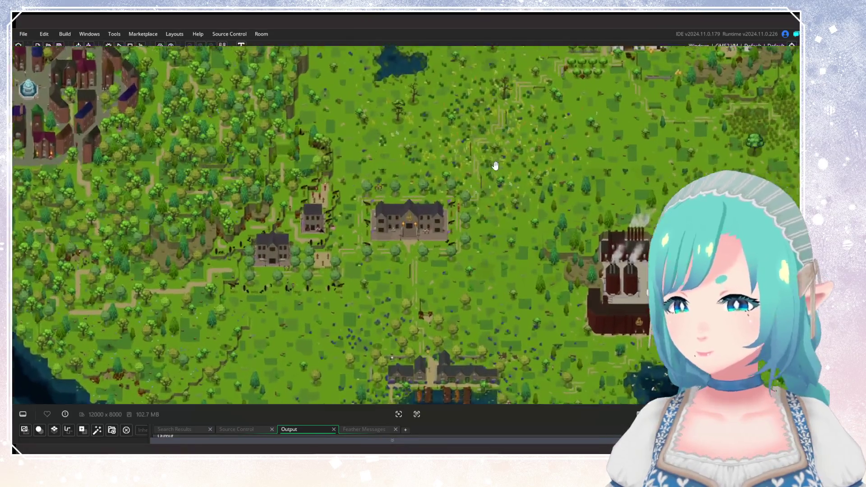
drag(495, 166, 427, 254)
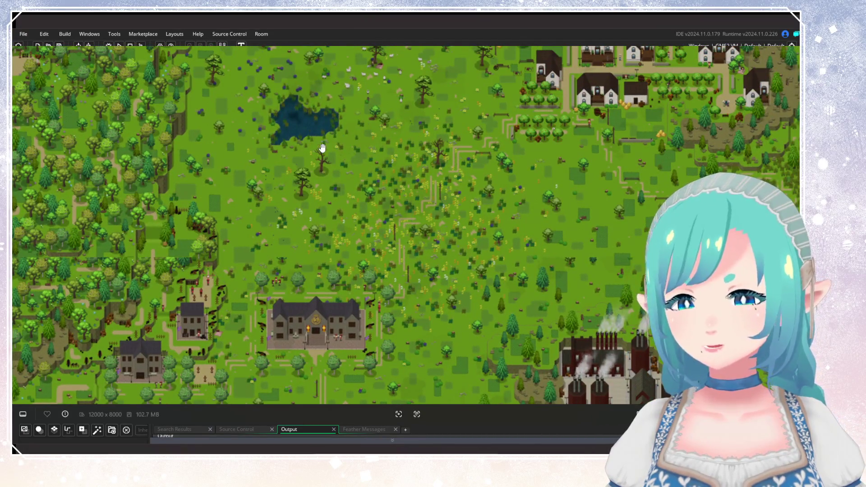
drag(322, 148, 387, 290)
mouse_move(394, 178)
mouse_down()
mouse_move(182, 164)
mouse_move(261, 78)
mouse_up()
scroll(356, 207, down, 5)
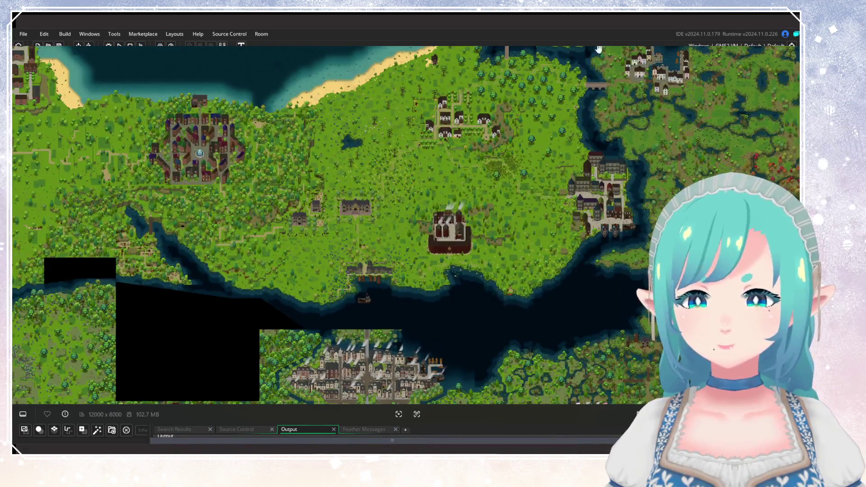
drag(307, 205, 535, 194)
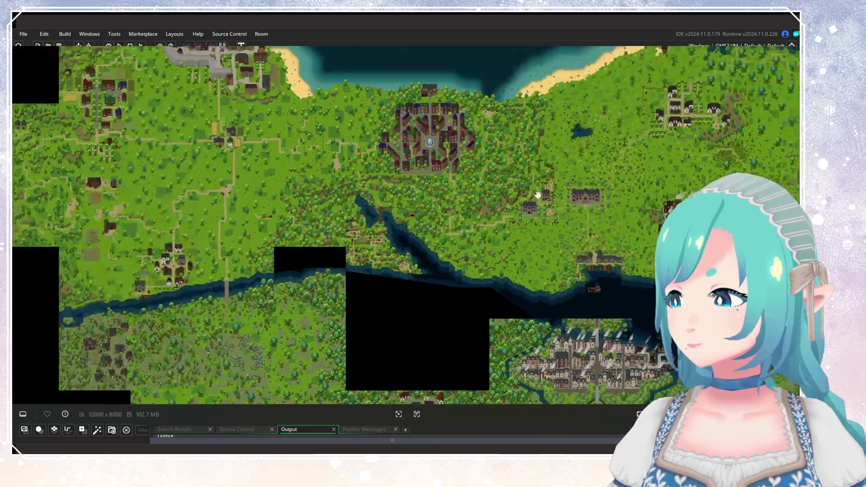
scroll(203, 219, up, 2)
drag(203, 219, 294, 216)
drag(218, 224, 235, 256)
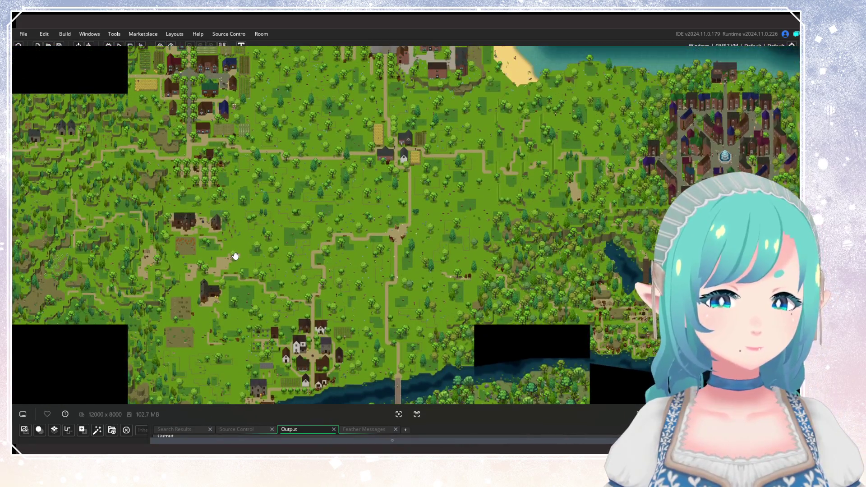
scroll(208, 201, up, 2)
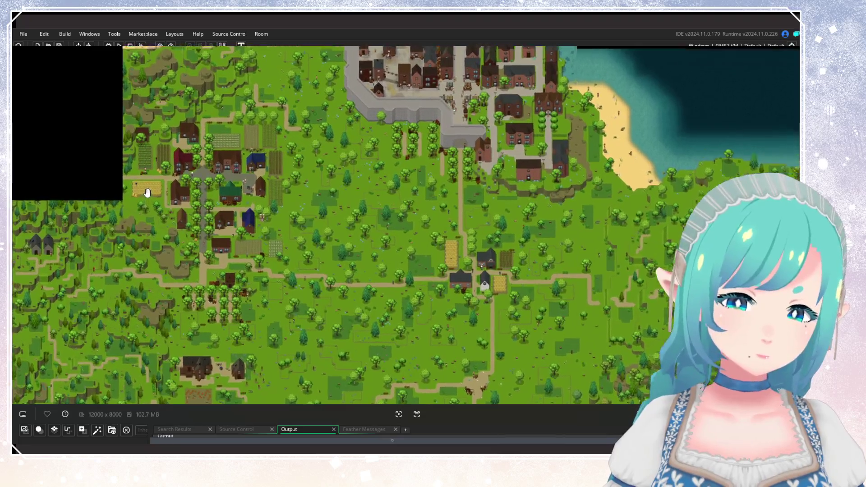
drag(145, 188, 235, 232)
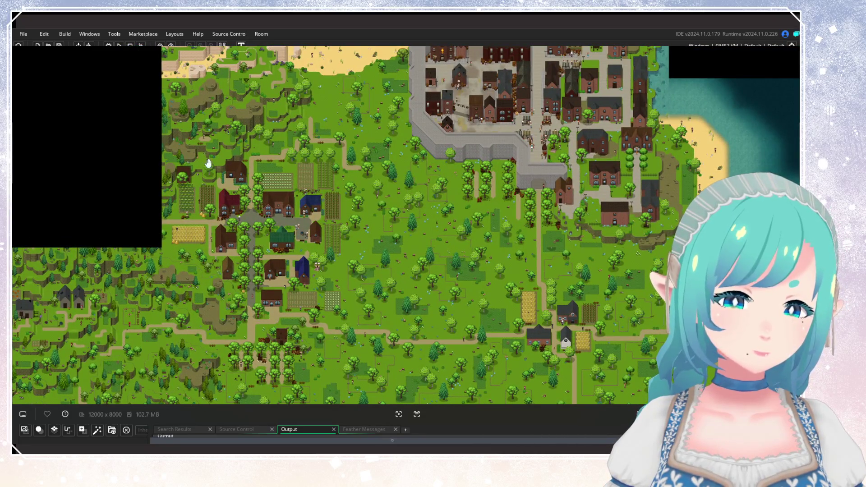
drag(242, 223, 263, 310)
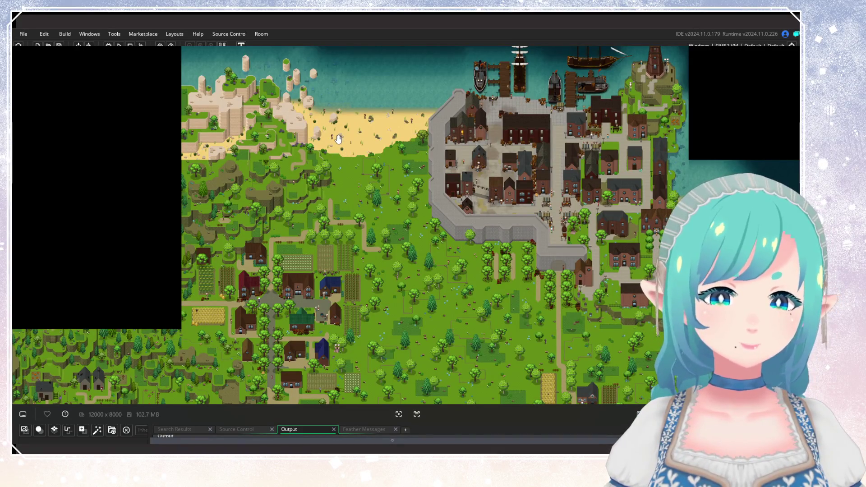
drag(333, 163, 320, 220)
drag(363, 188, 369, 81)
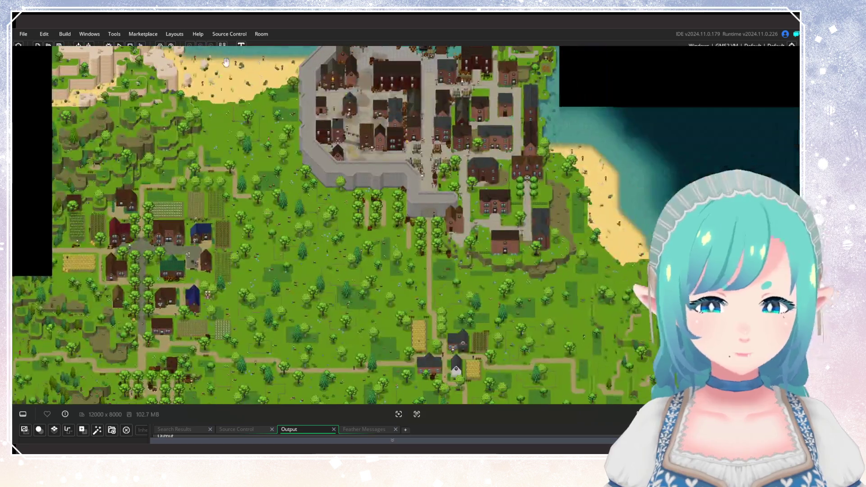
mouse_move(383, 212)
mouse_down()
mouse_move(387, 155)
mouse_move(373, 236)
mouse_move(404, 81)
mouse_up()
mouse_move(432, 226)
mouse_down()
mouse_move(419, 144)
mouse_move(437, 350)
mouse_up()
drag(434, 147, 432, 178)
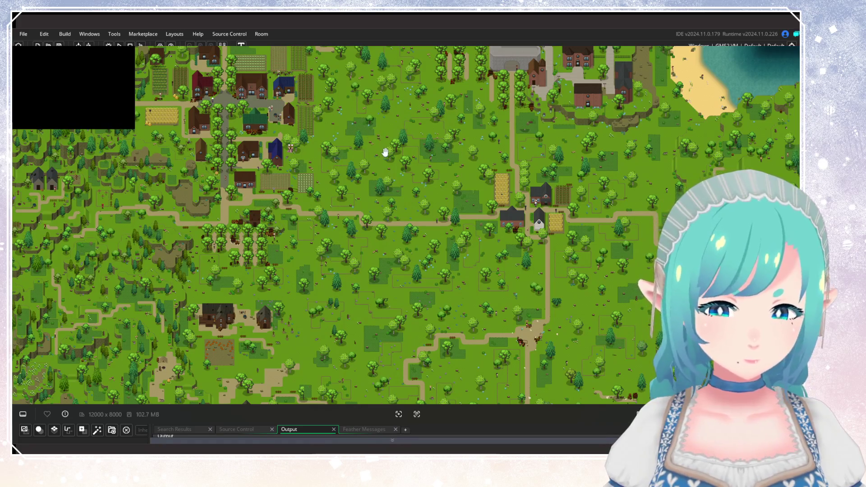
mouse_move(408, 161)
mouse_down()
mouse_move(279, 159)
mouse_move(369, 159)
mouse_up()
scroll(280, 159, up, 1)
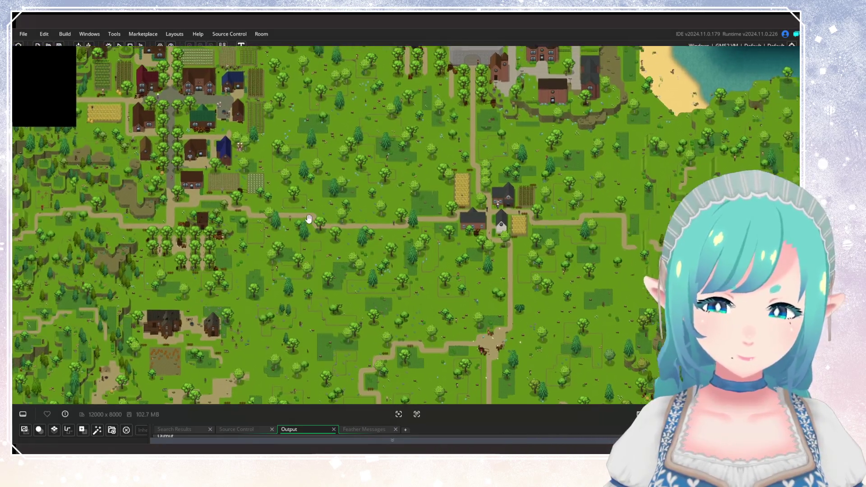
drag(289, 204, 322, 154)
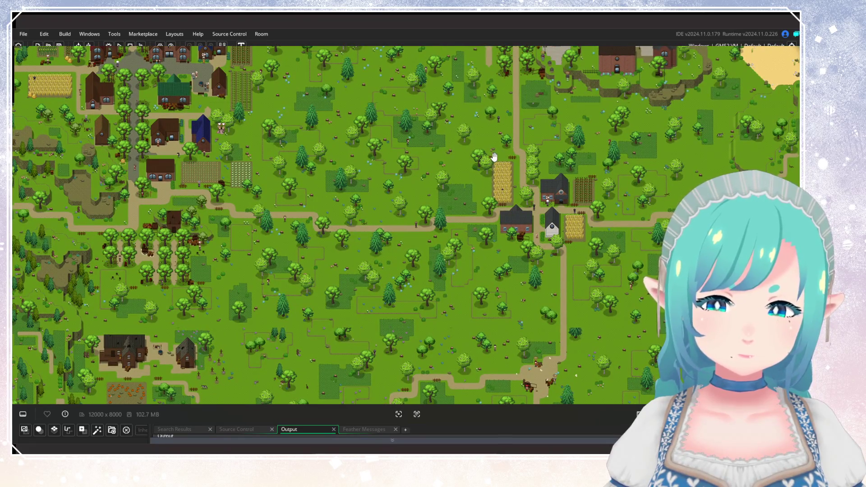
mouse_move(475, 151)
mouse_down()
mouse_move(440, 257)
mouse_move(332, 264)
mouse_up()
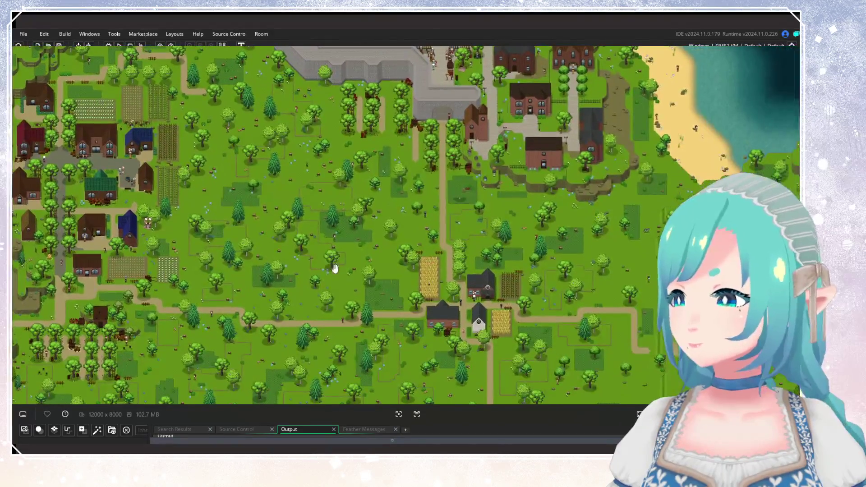
scroll(448, 282, down, 3)
mouse_move(448, 282)
mouse_down()
mouse_move(354, 201)
mouse_move(364, 108)
mouse_move(380, 206)
mouse_move(352, 271)
mouse_move(357, 332)
mouse_move(349, 291)
mouse_up()
scroll(381, 206, up, 1)
scroll(349, 291, down, 5)
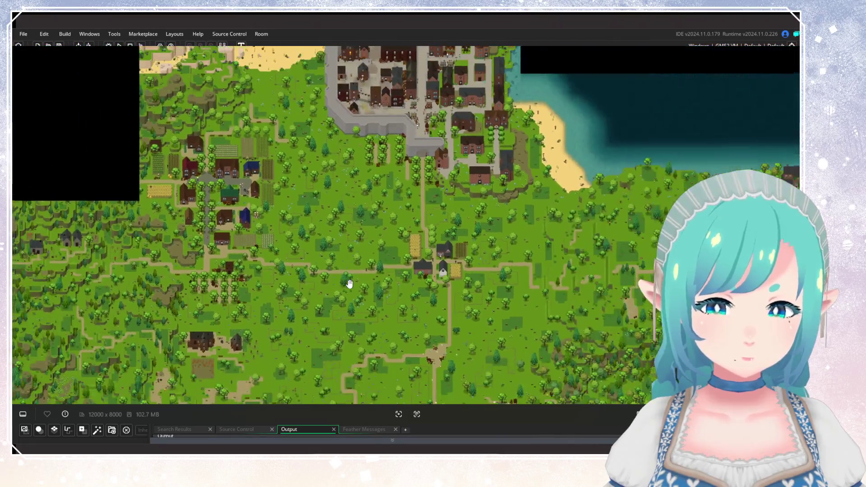
drag(349, 275, 363, 345)
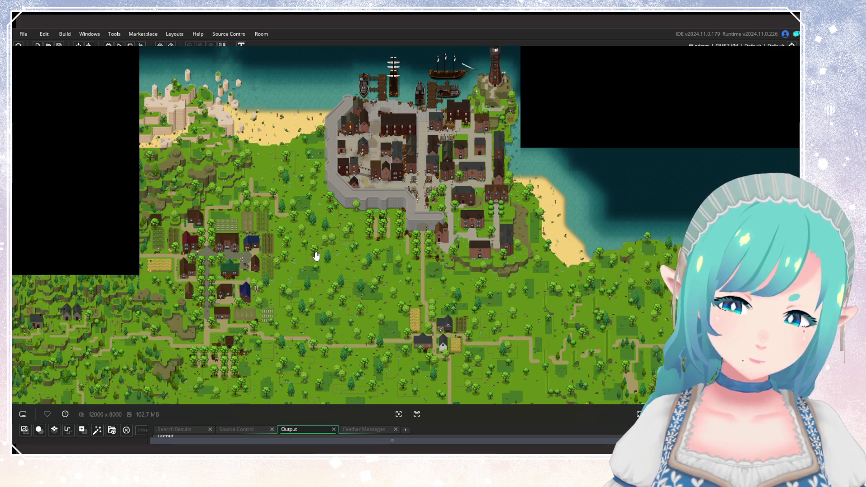
scroll(316, 256, down, 5)
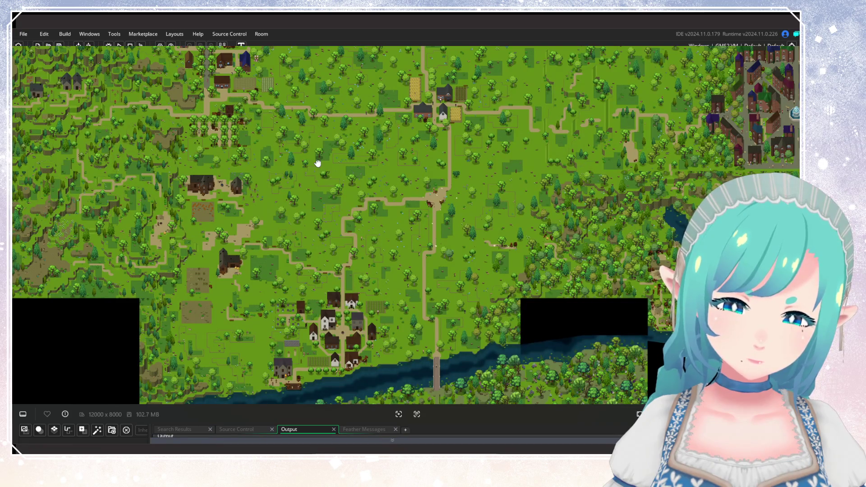
scroll(317, 163, up, 5)
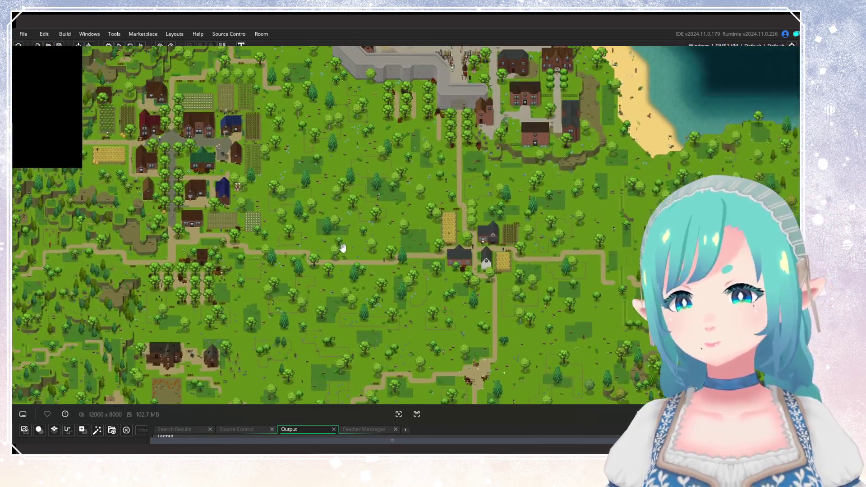
scroll(399, 313, up, 3)
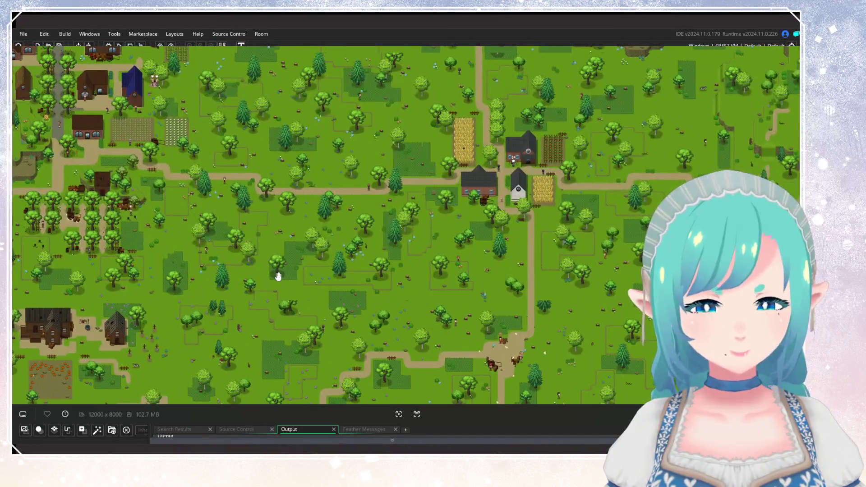
drag(278, 277, 321, 284)
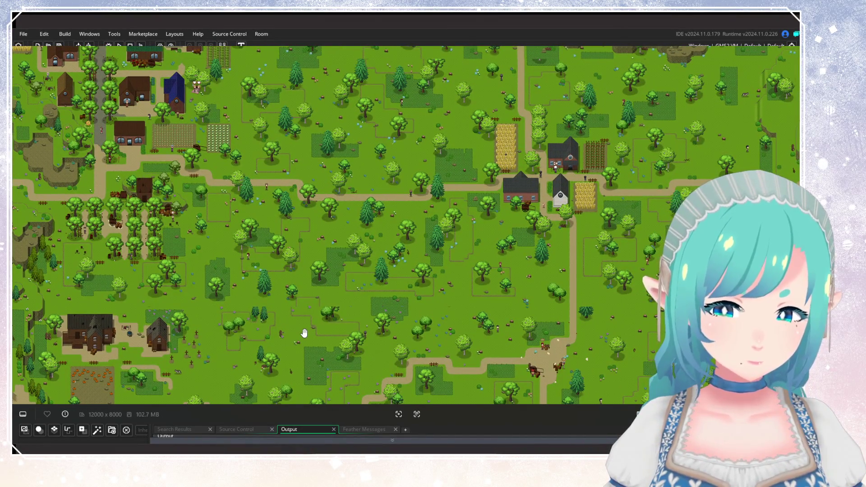
scroll(304, 333, down, 3)
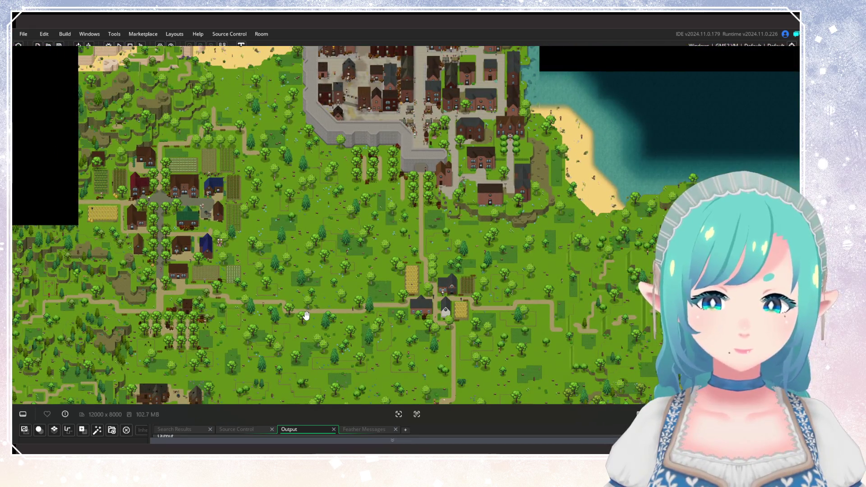
scroll(308, 313, up, 2)
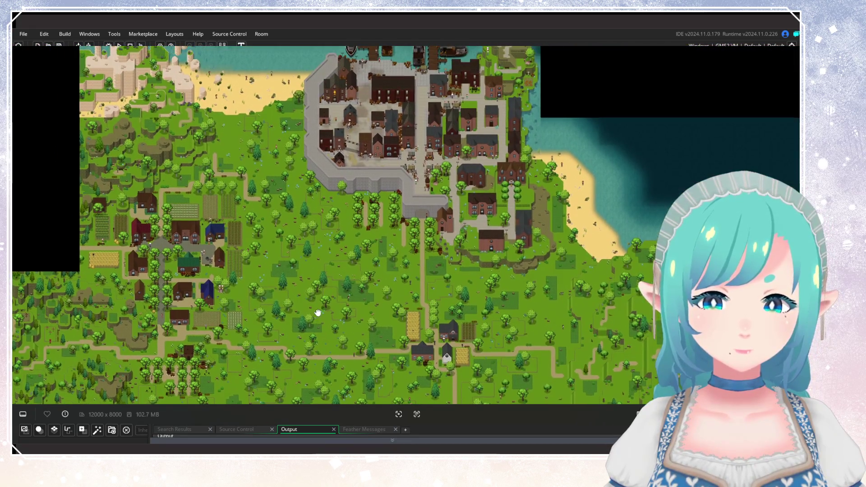
scroll(317, 312, up, 2)
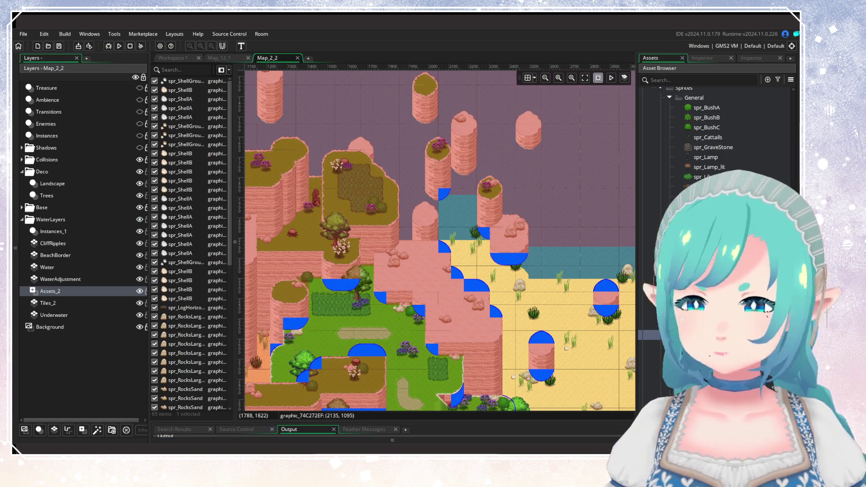
Step: Close the Map_2_2 and Map_12_1 tabs, then find and open the Map_3_4 room
click(210, 58)
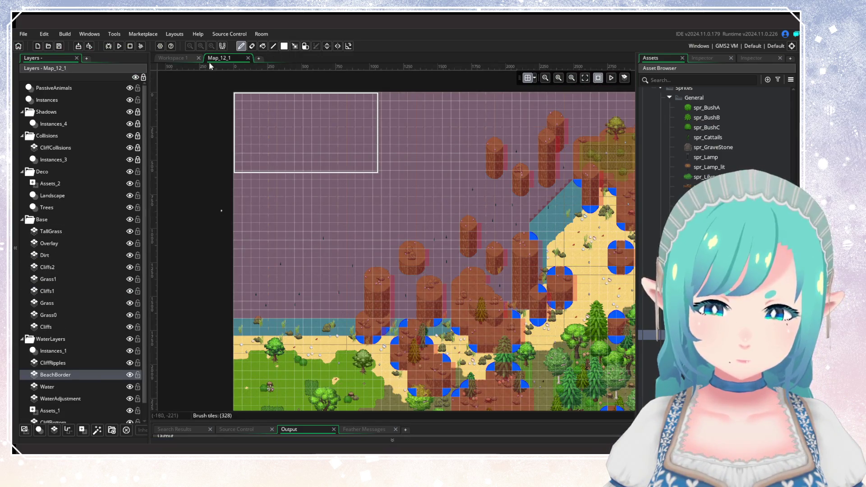
click(248, 58)
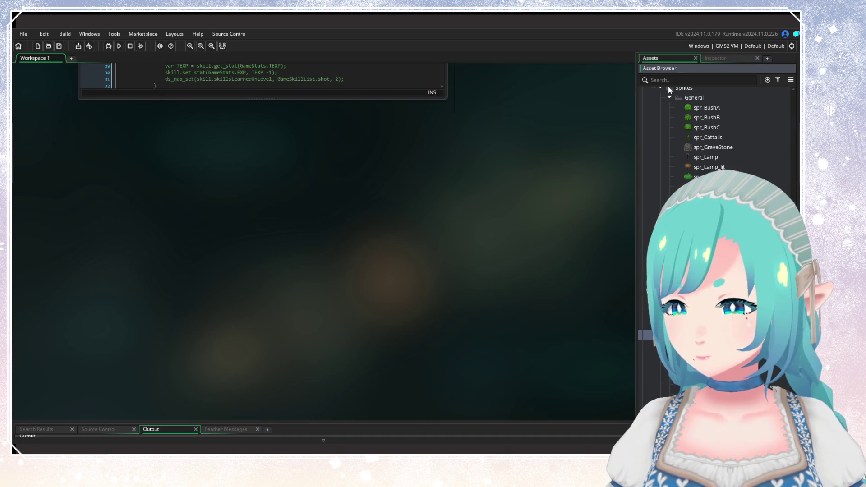
click(667, 80)
text(Map_3_)
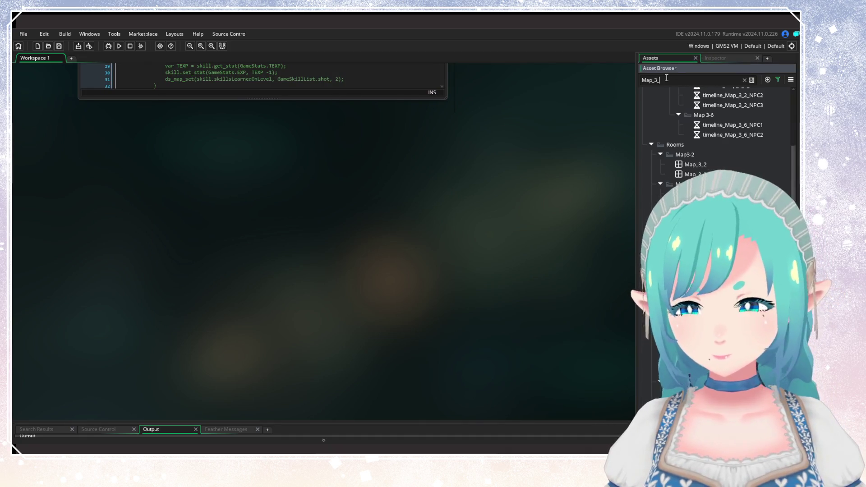
text(4)
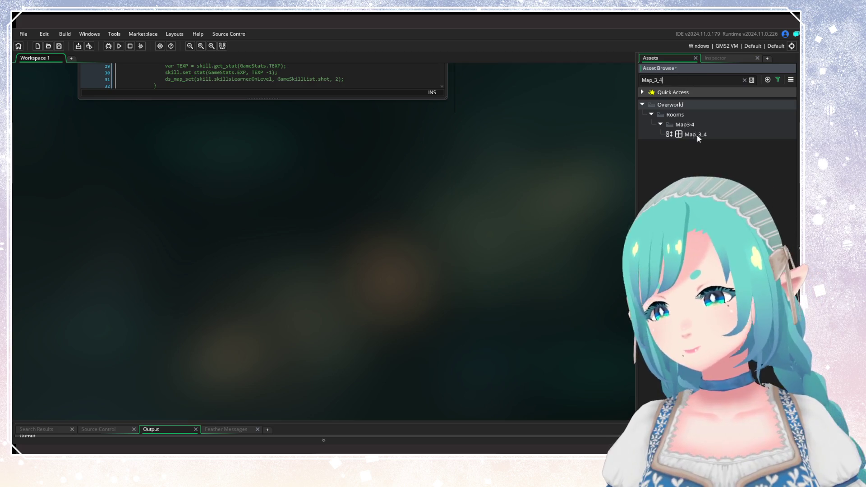
double_click(697, 134)
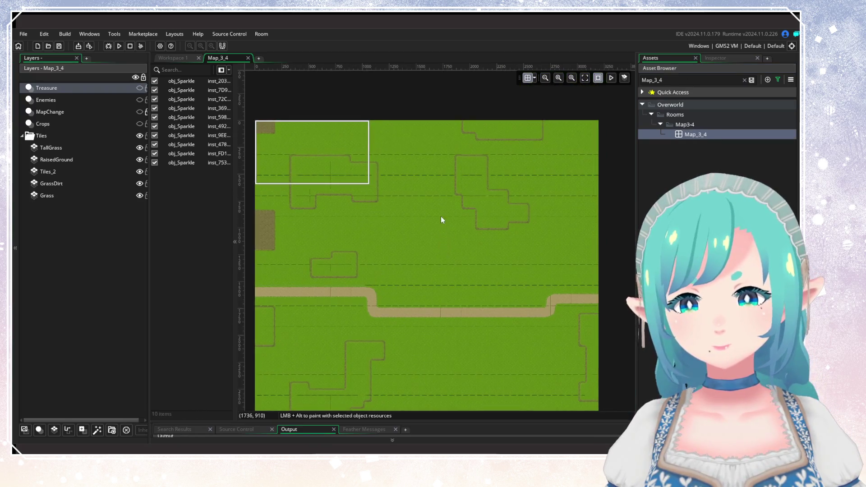
Step: Zoom and pan around Map_3_4, then select the TallGrass layer for painting
scroll(442, 220, down, 2)
scroll(467, 201, up, 3)
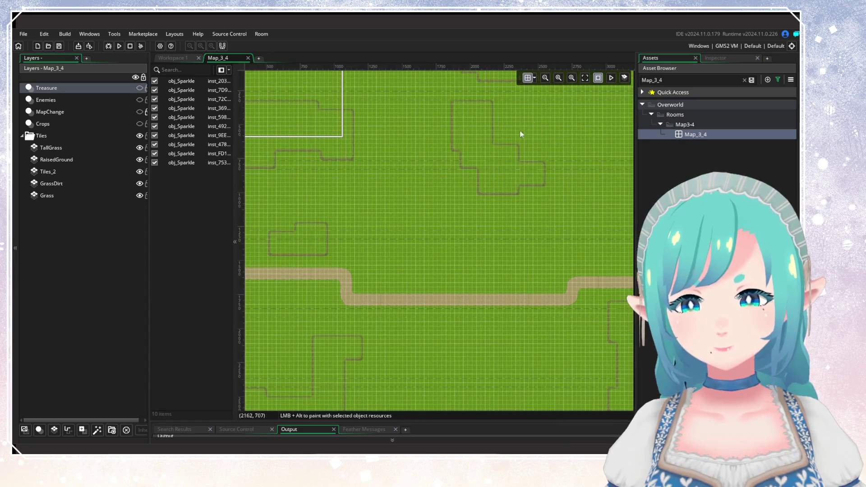
scroll(500, 155, down, 3)
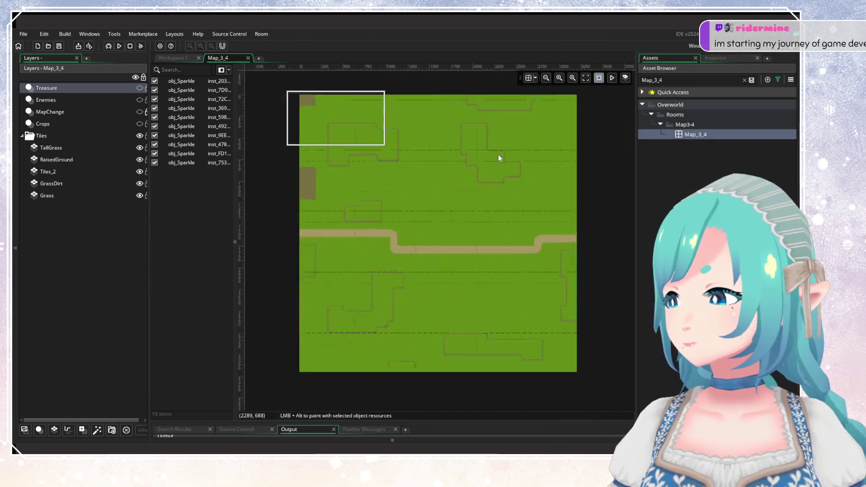
scroll(498, 156, down, 1)
scroll(491, 162, up, 2)
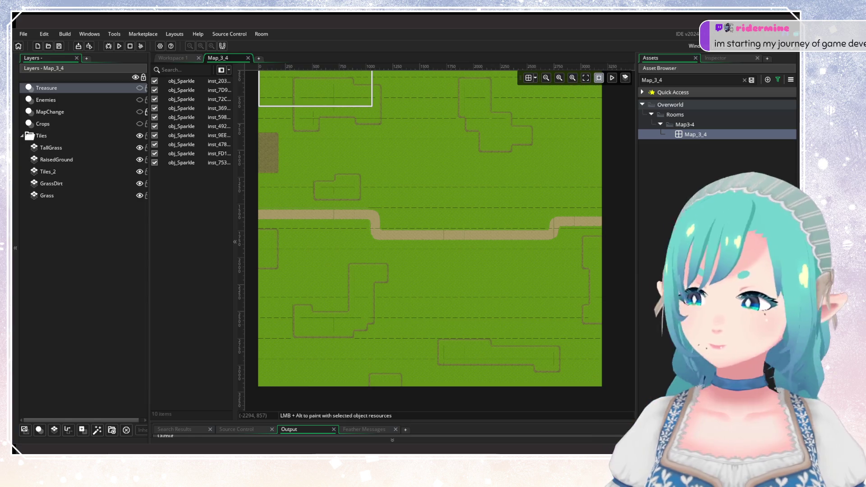
drag(495, 227, 475, 249)
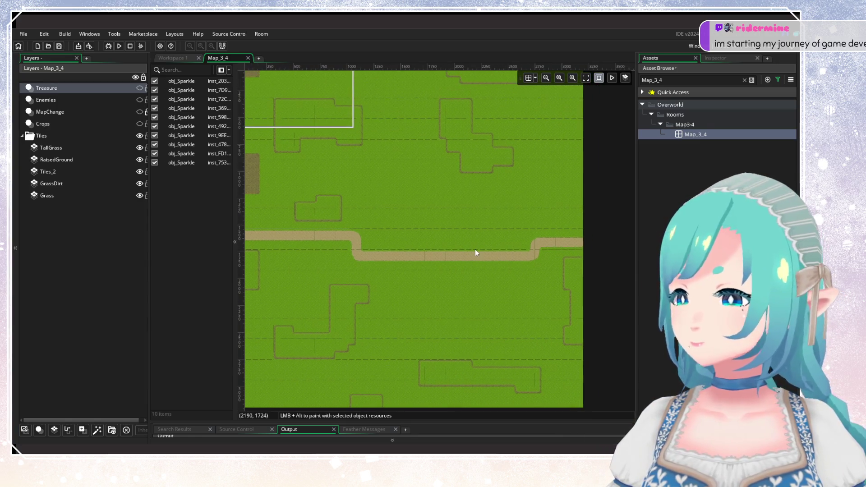
mouse_move(380, 287)
mouse_down()
mouse_move(401, 257)
mouse_move(391, 321)
mouse_up()
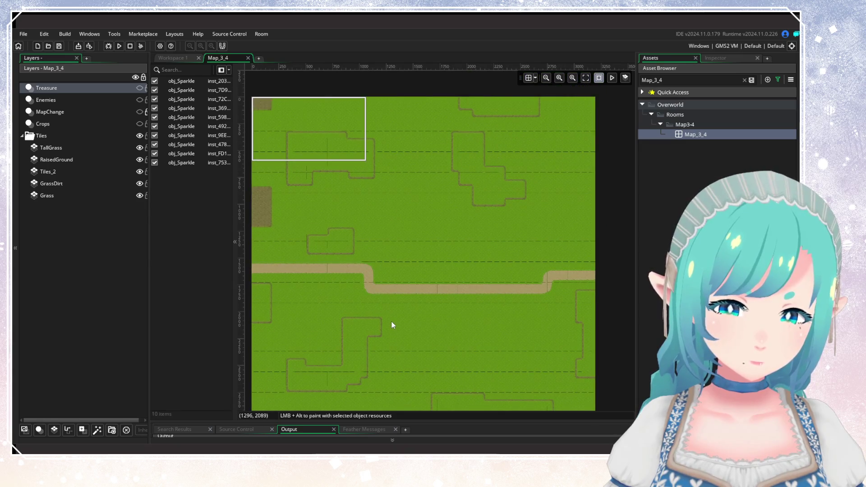
click(88, 148)
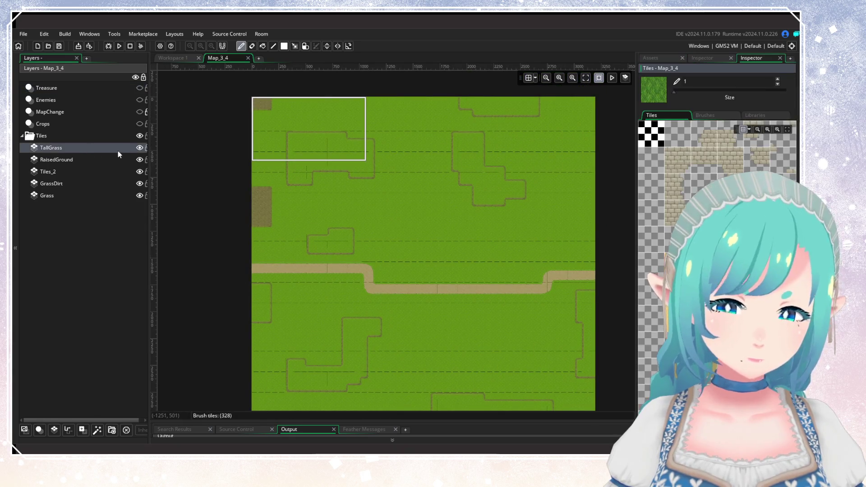
Step: Toggle the RaisedGround layer's visibility off and back on to inspect its tiles
click(100, 159)
click(140, 160)
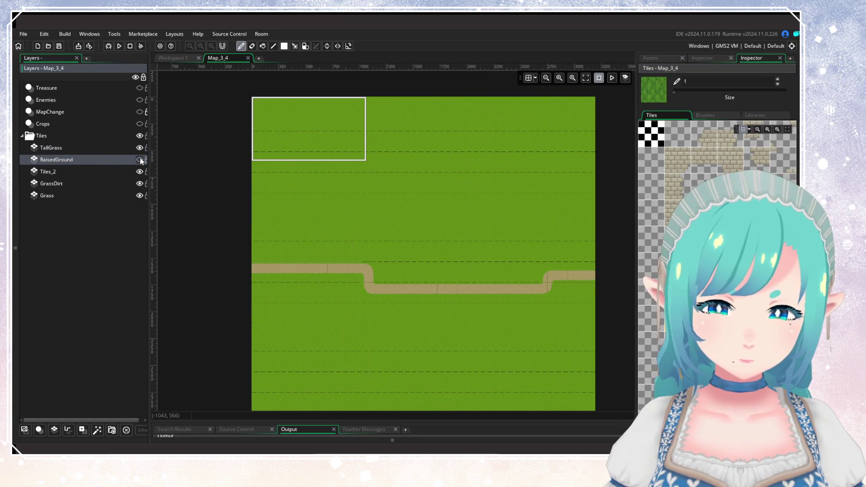
click(139, 160)
drag(408, 201, 459, 248)
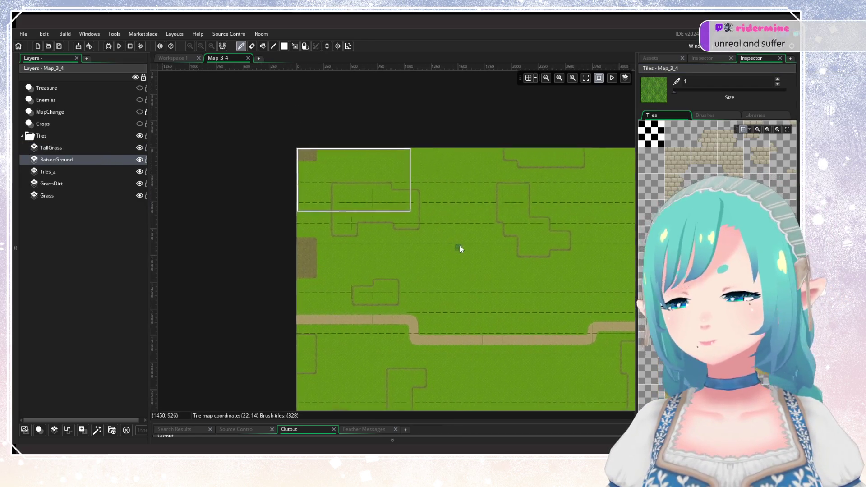
scroll(382, 247, up, 3)
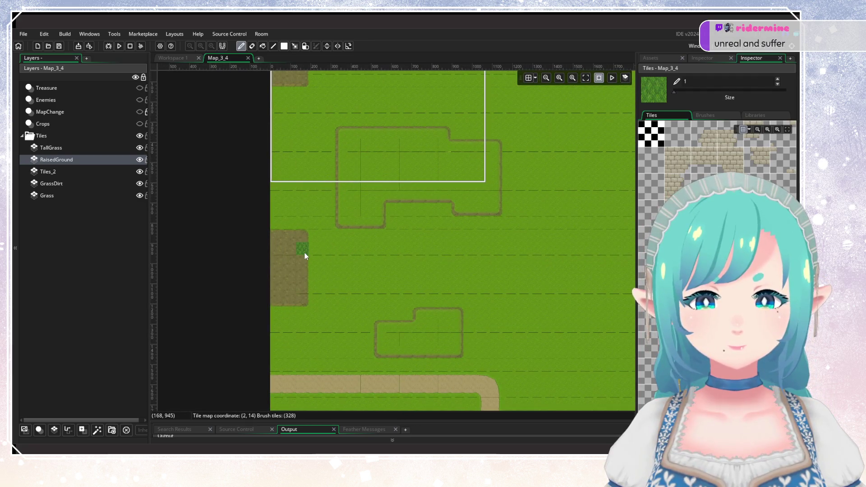
Step: With the Eraser, remove raised-ground tiles at the left edge and a lone brown tile
click(251, 46)
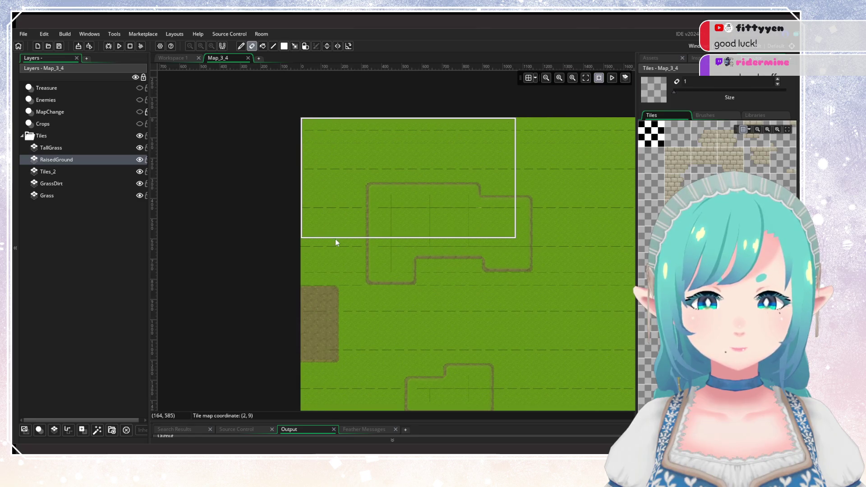
scroll(342, 225, down, 2)
drag(341, 282, 323, 292)
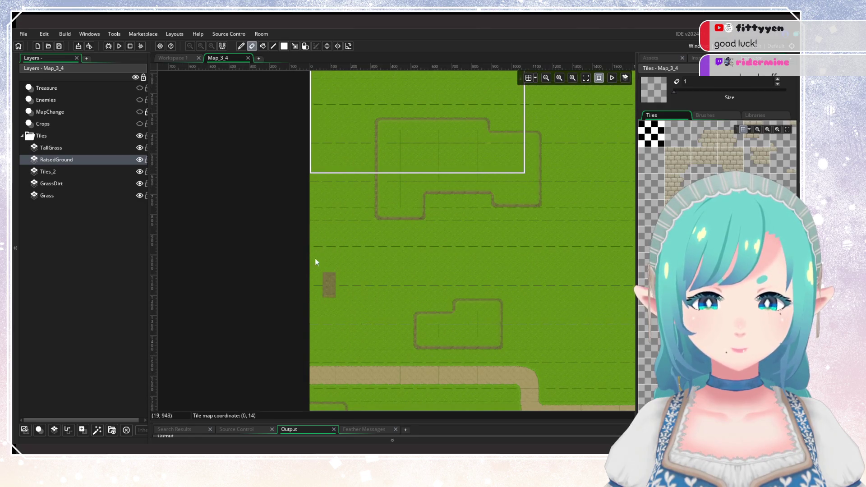
click(329, 277)
scroll(397, 252, up, 2)
scroll(396, 252, right, 2)
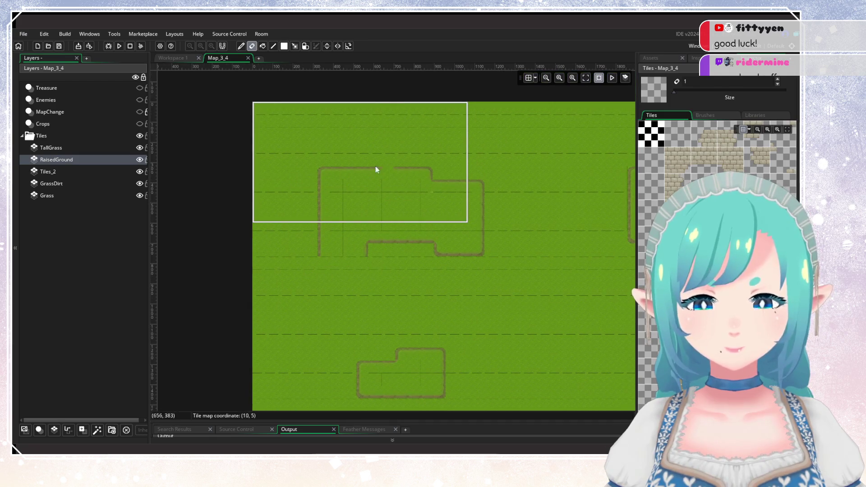
Step: Hide the Grass layer and erase raised-ground tiles along the bottom edge
click(138, 196)
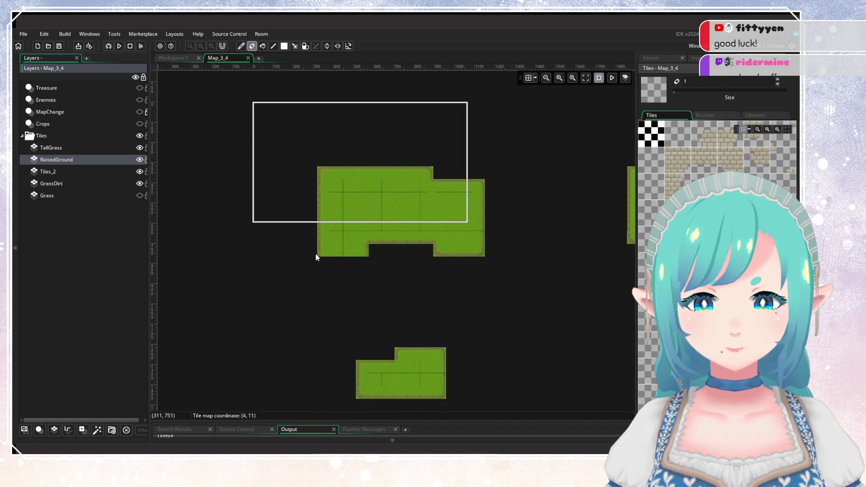
drag(318, 253, 478, 245)
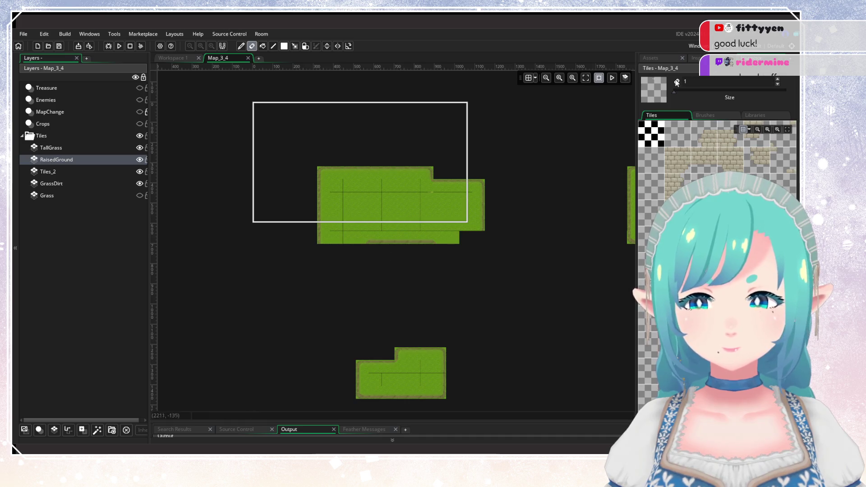
scroll(294, 184, down, 5)
scroll(347, 245, up, 2)
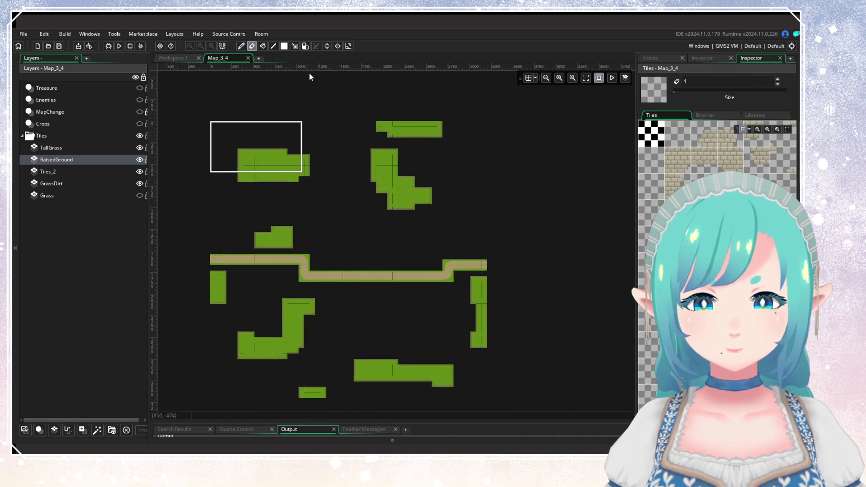
Step: Erase the remaining raised-ground blocks with a size-12 brush, then show the Grass layer
click(706, 90)
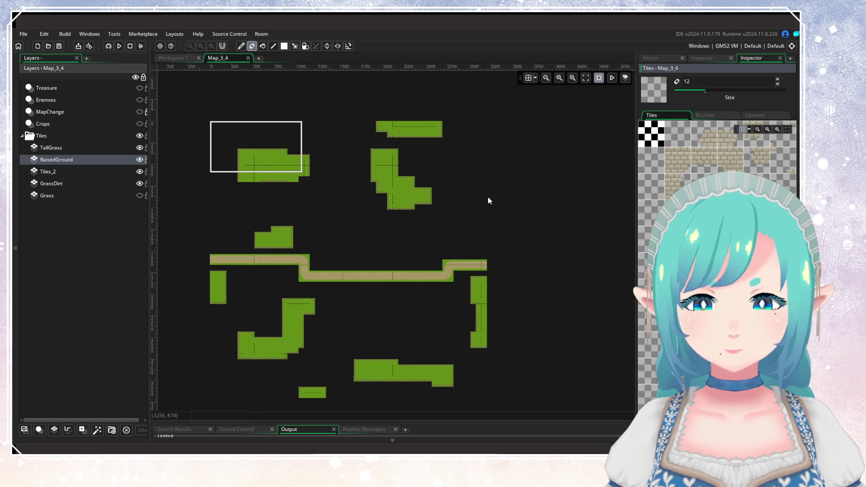
mouse_move(487, 199)
mouse_down()
mouse_move(390, 149)
mouse_move(274, 176)
mouse_move(277, 218)
mouse_up()
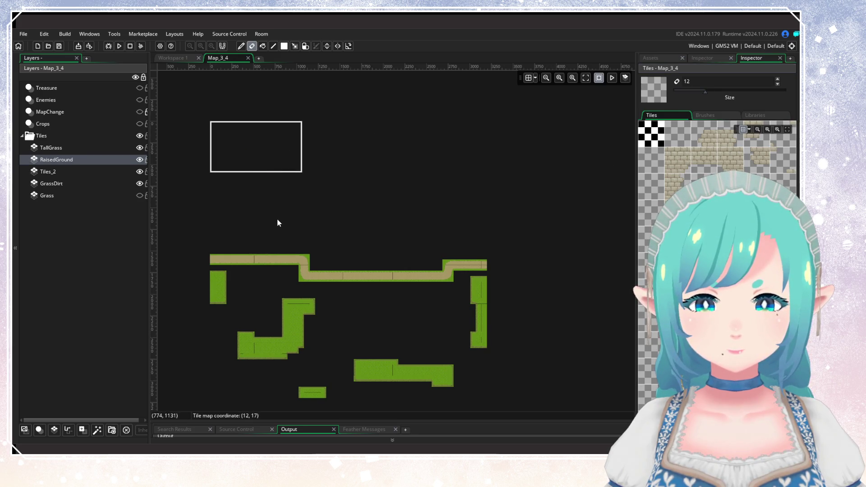
mouse_move(499, 330)
mouse_down()
mouse_move(479, 317)
mouse_move(493, 313)
mouse_move(310, 344)
mouse_move(309, 296)
mouse_move(234, 282)
mouse_move(229, 259)
mouse_up()
scroll(458, 325, down, 1)
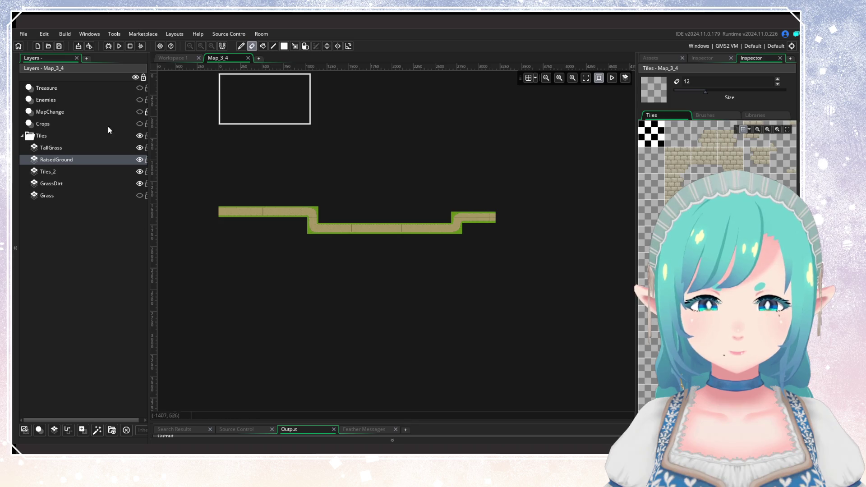
click(139, 196)
scroll(199, 203, up, 1)
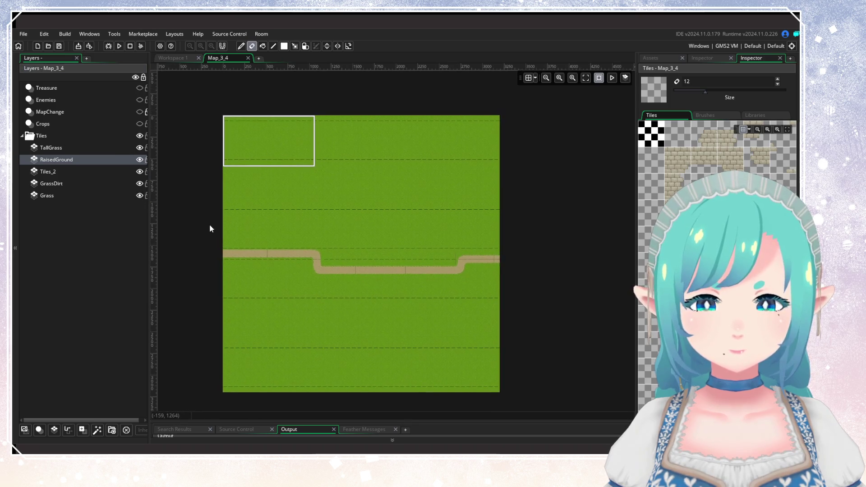
scroll(221, 240, up, 2)
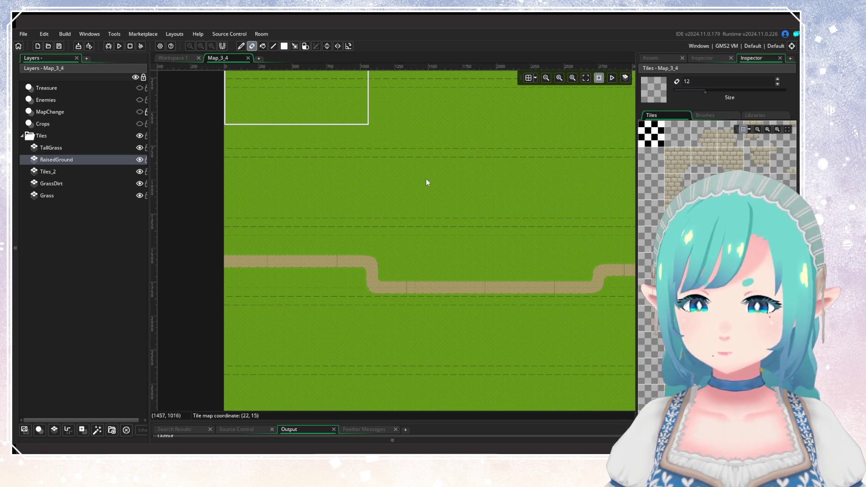
mouse_move(427, 180)
mouse_down()
mouse_move(382, 242)
mouse_move(392, 218)
mouse_up()
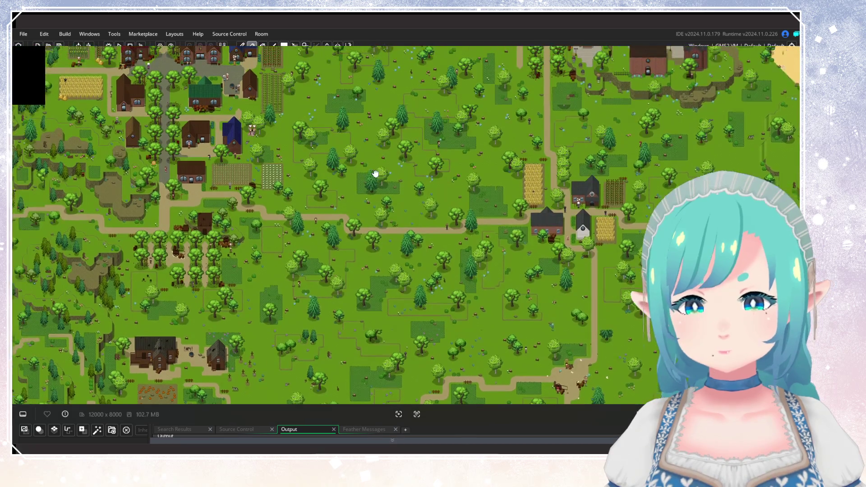
mouse_move(375, 173)
mouse_down()
mouse_move(396, 177)
mouse_move(433, 226)
mouse_up()
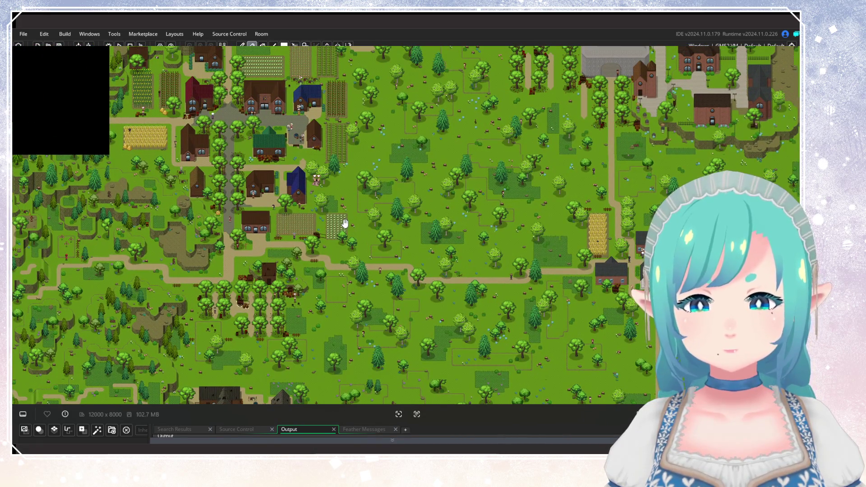
mouse_move(344, 224)
mouse_down()
mouse_move(389, 176)
mouse_move(386, 164)
mouse_move(396, 252)
mouse_up()
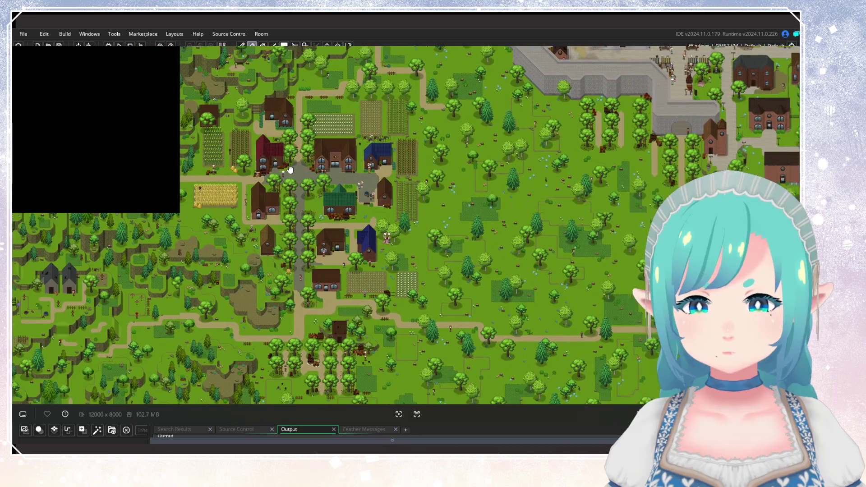
drag(290, 169, 327, 167)
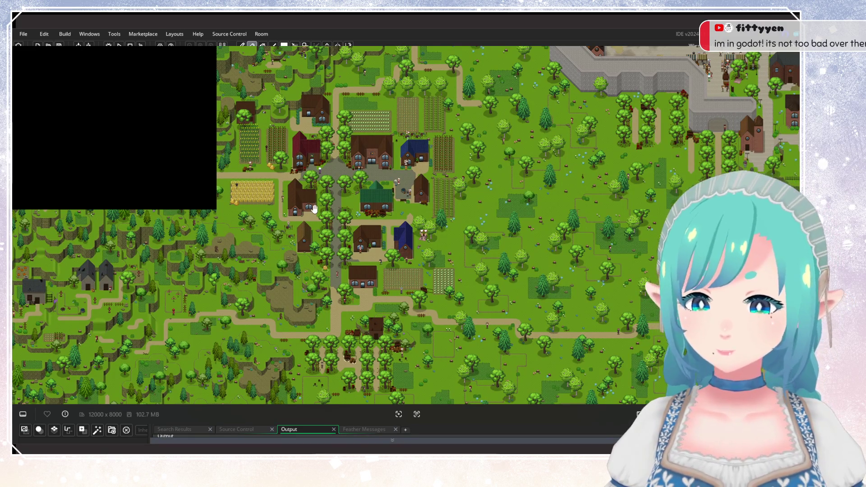
drag(431, 116, 352, 121)
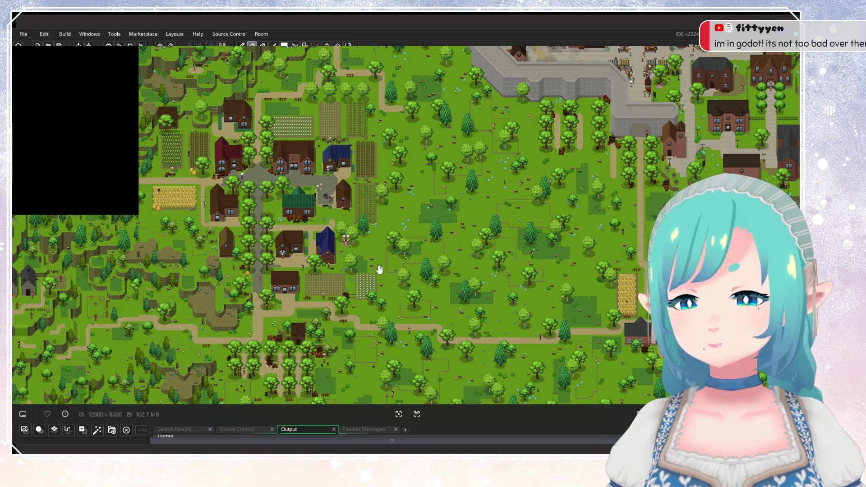
mouse_move(372, 266)
mouse_down()
mouse_move(383, 221)
mouse_move(368, 185)
mouse_move(422, 184)
mouse_move(422, 253)
mouse_move(425, 220)
mouse_up()
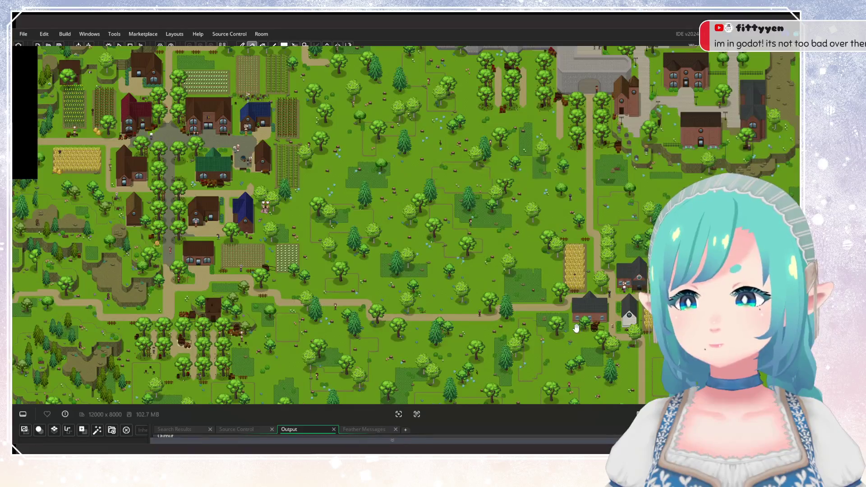
drag(315, 178, 319, 120)
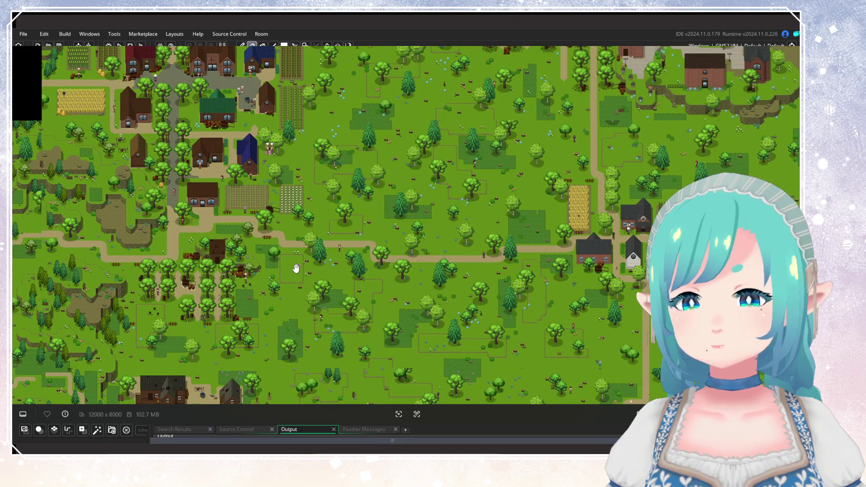
drag(302, 259, 72, 151)
scroll(180, 131, down, 4)
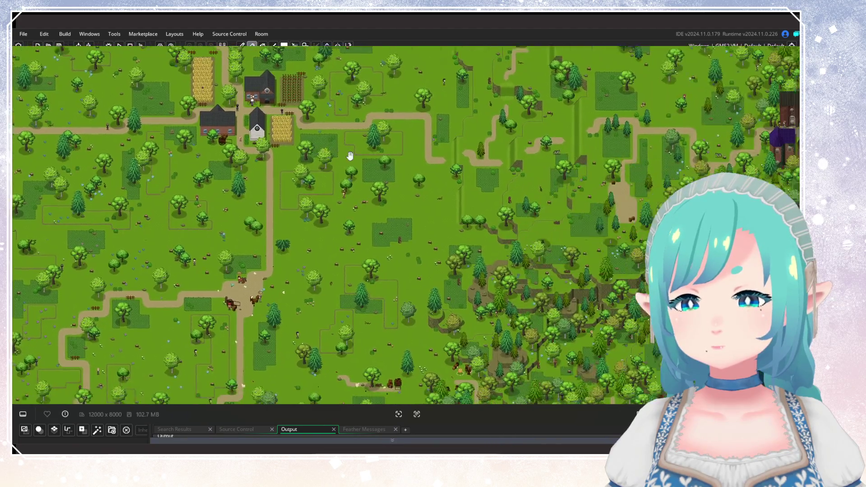
drag(515, 150, 275, 255)
drag(496, 253, 266, 253)
drag(405, 271, 397, 158)
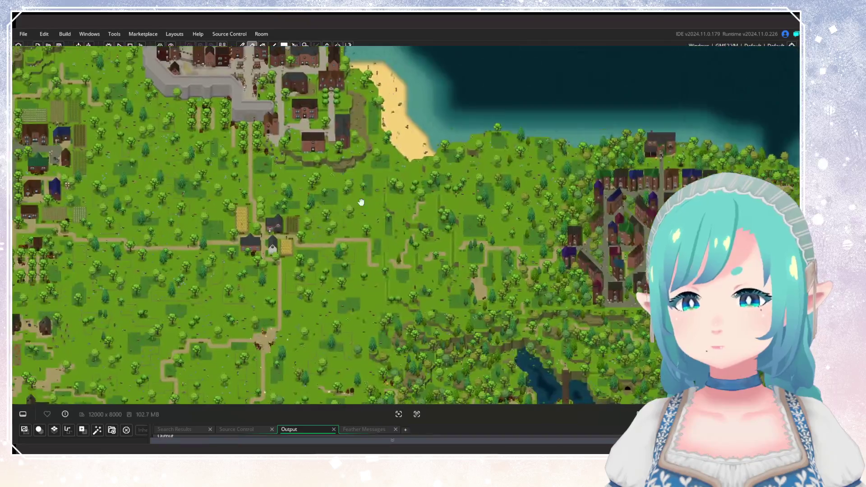
scroll(393, 188, up, 2)
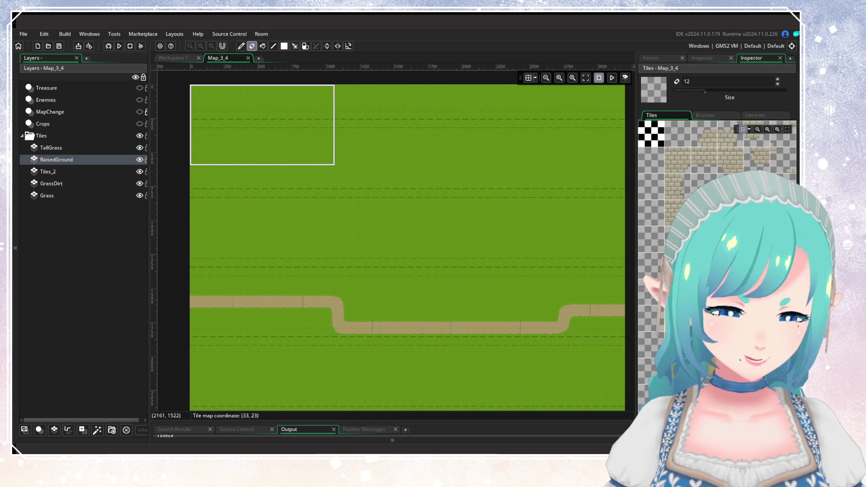
Step: Pan the Map_3_4 room view from the path up to its top-left edge
mouse_move(464, 273)
mouse_down()
mouse_move(464, 177)
mouse_move(432, 309)
mouse_move(437, 320)
mouse_move(434, 280)
mouse_up()
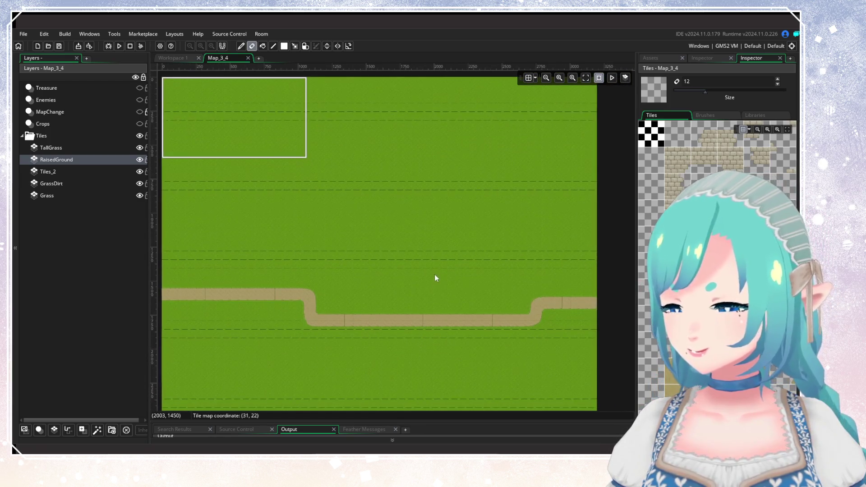
mouse_move(359, 280)
mouse_down()
mouse_move(354, 276)
mouse_move(461, 126)
mouse_move(336, 170)
mouse_up()
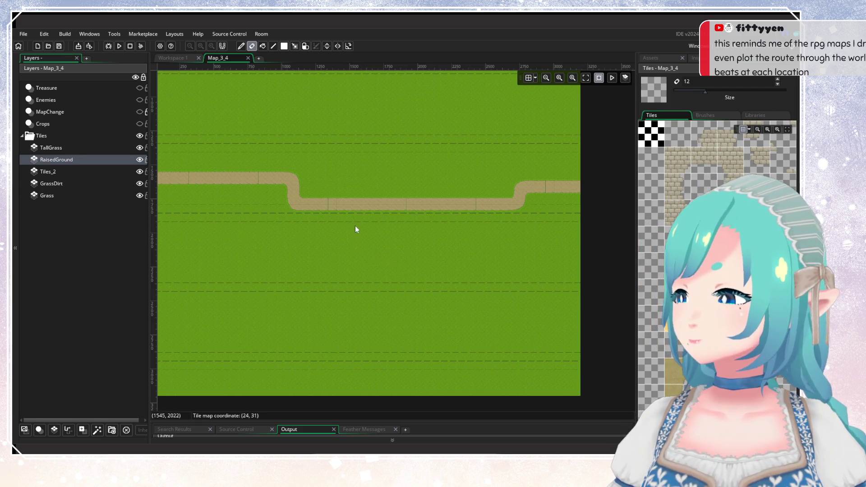
mouse_move(355, 228)
mouse_down()
mouse_move(462, 329)
mouse_move(391, 291)
mouse_up()
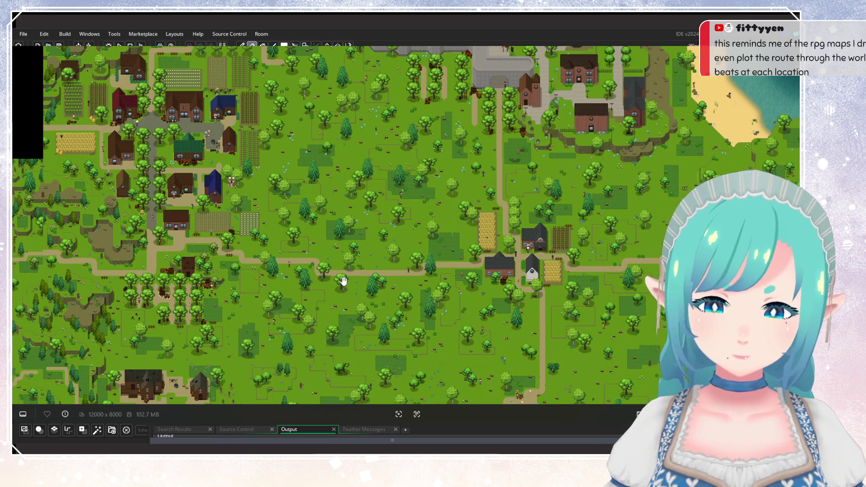
Step: Zoom and pan the reference map down toward the village
drag(342, 281, 368, 247)
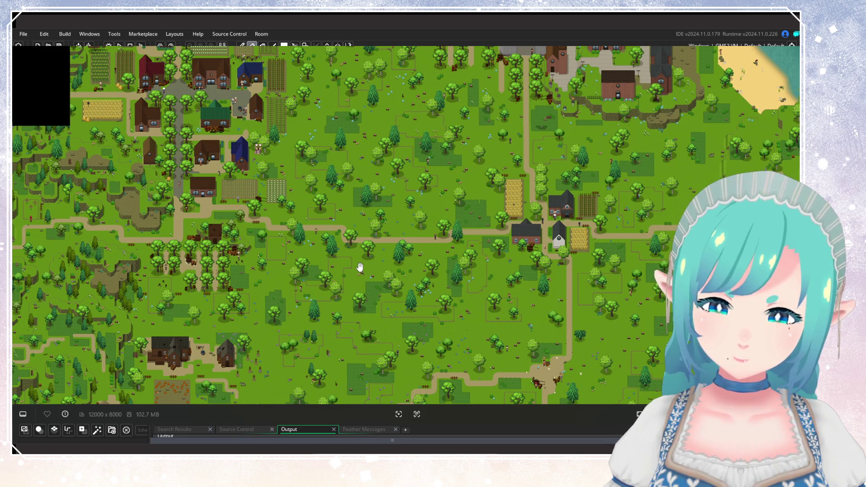
scroll(360, 266, up, 5)
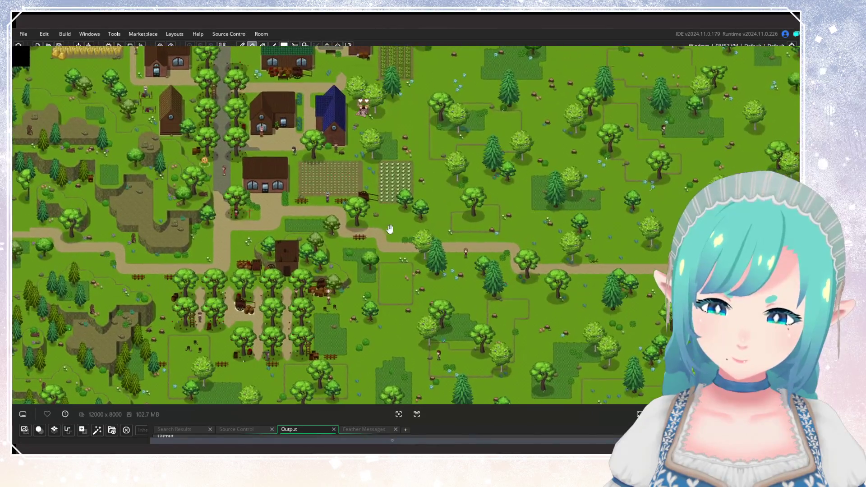
drag(390, 229, 378, 297)
scroll(378, 297, up, 2)
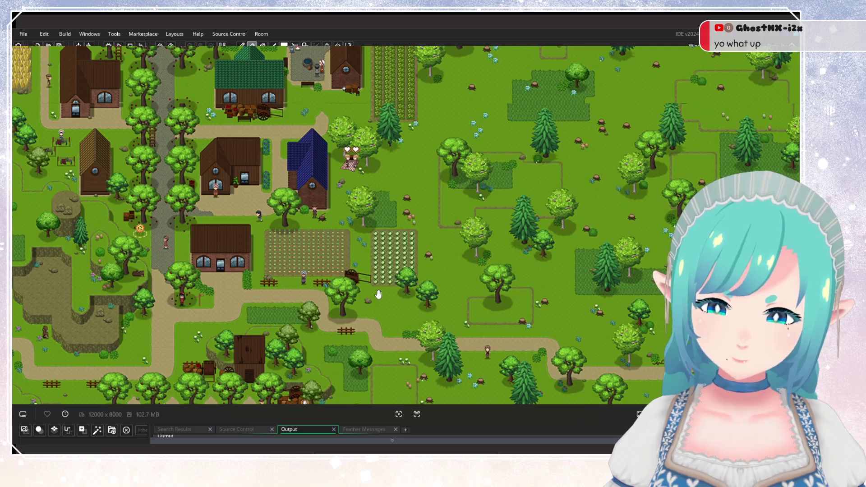
drag(378, 297, 381, 311)
scroll(381, 310, down, 4)
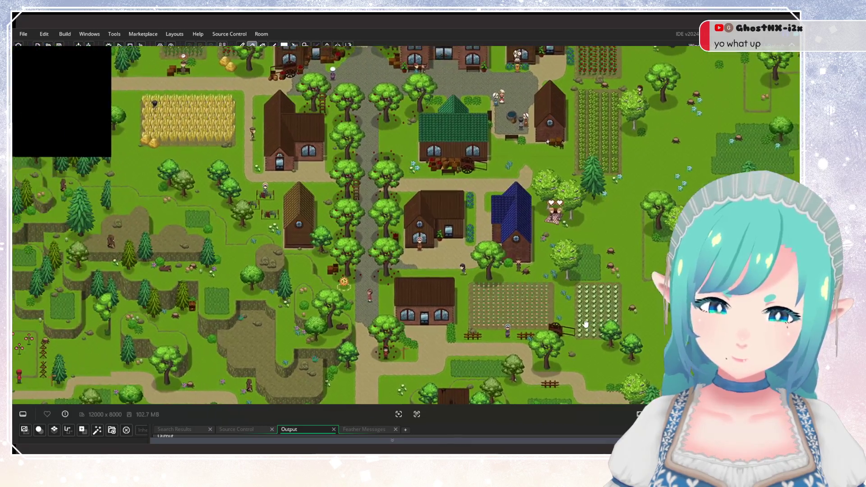
scroll(437, 344, up, 3)
Step: Move the village to the top of the view and pan around its surroundings
scroll(438, 344, down, 2)
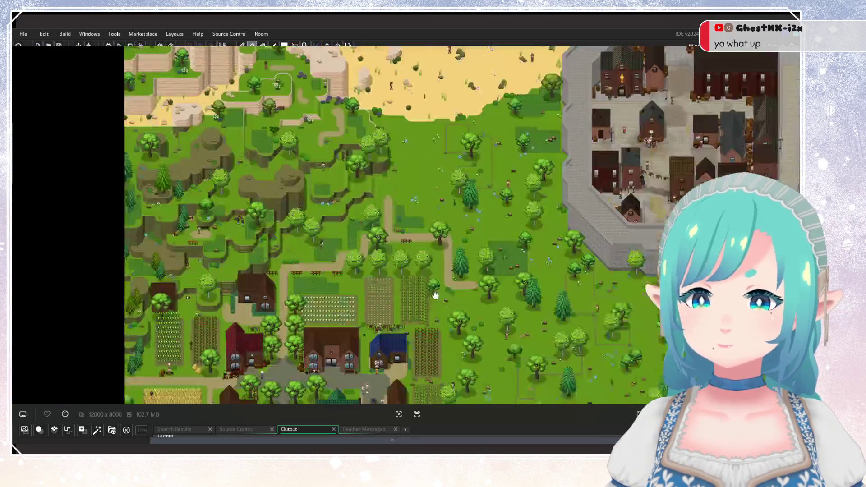
drag(437, 290, 442, 142)
scroll(442, 141, up, 2)
drag(433, 263, 402, 136)
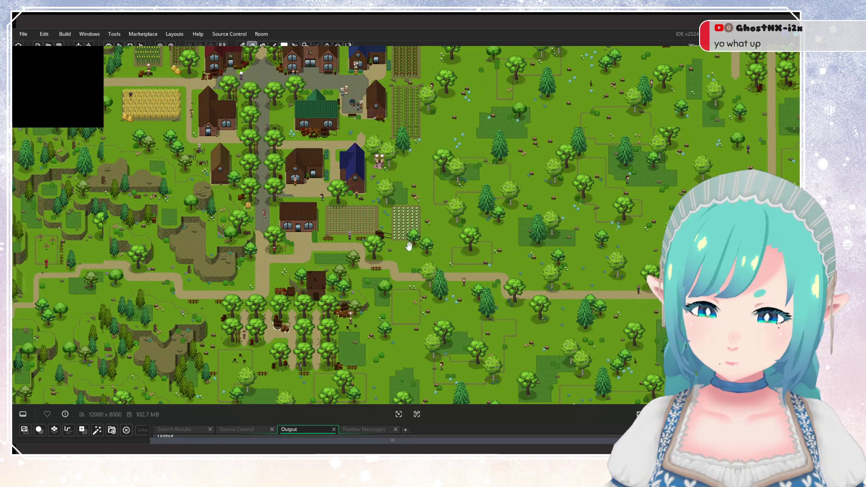
mouse_move(399, 347)
mouse_down()
mouse_move(379, 299)
mouse_move(349, 332)
mouse_up()
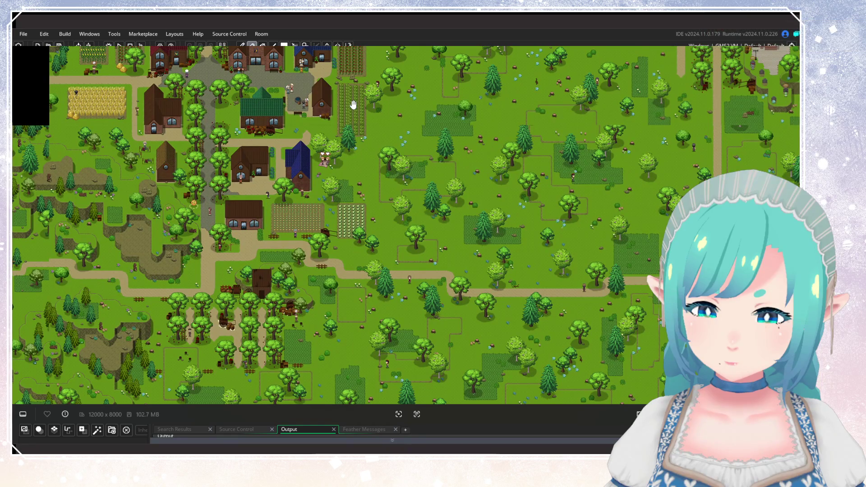
drag(350, 186, 386, 225)
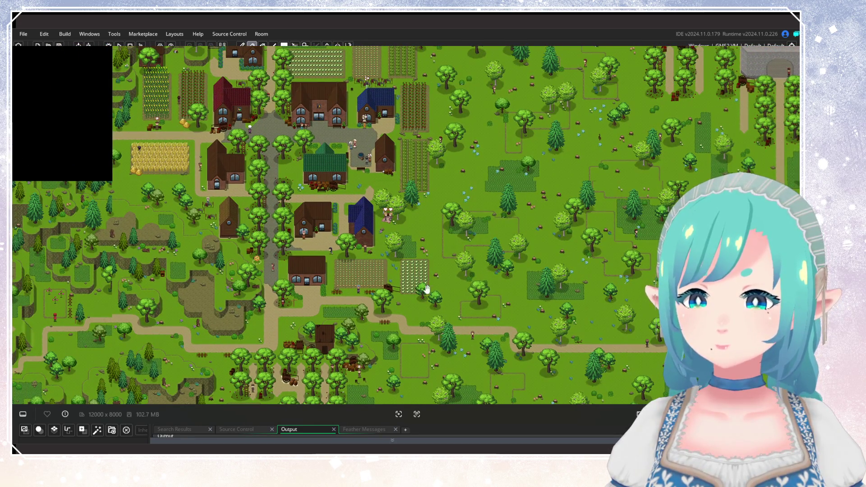
drag(540, 287, 298, 230)
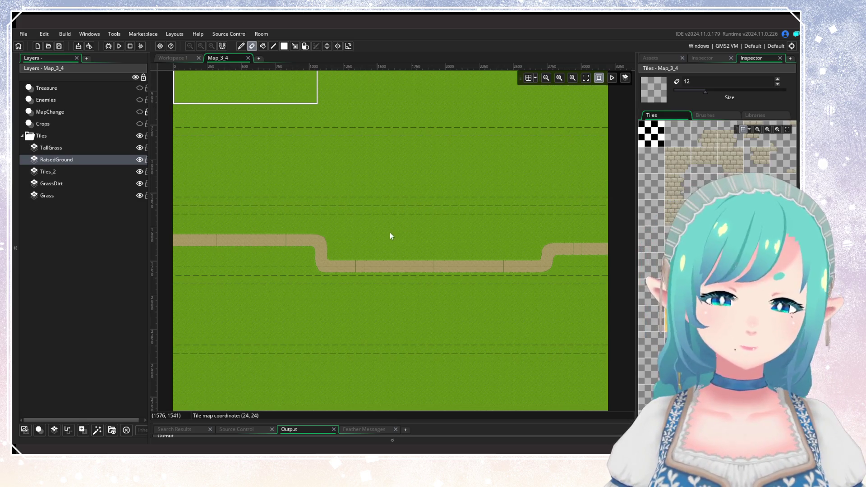
drag(390, 232, 437, 178)
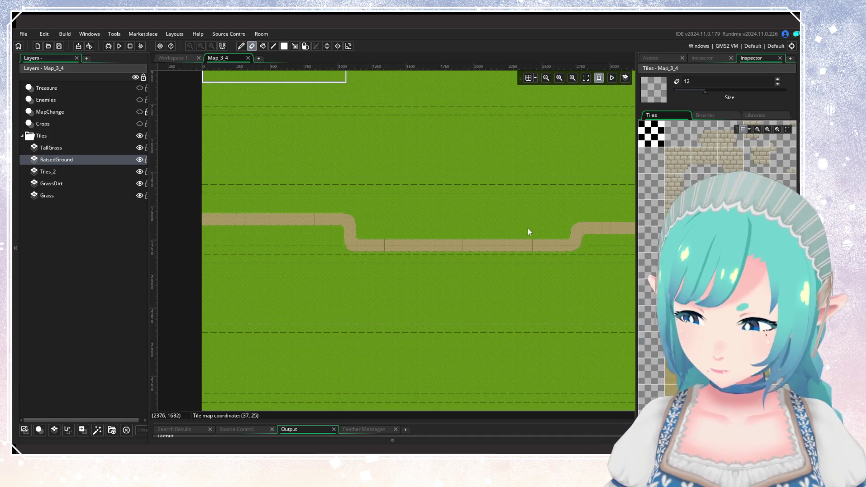
mouse_move(527, 228)
mouse_down()
mouse_move(485, 107)
mouse_move(505, 221)
mouse_move(491, 188)
mouse_move(448, 275)
mouse_move(466, 270)
mouse_up()
scroll(514, 221, up, 3)
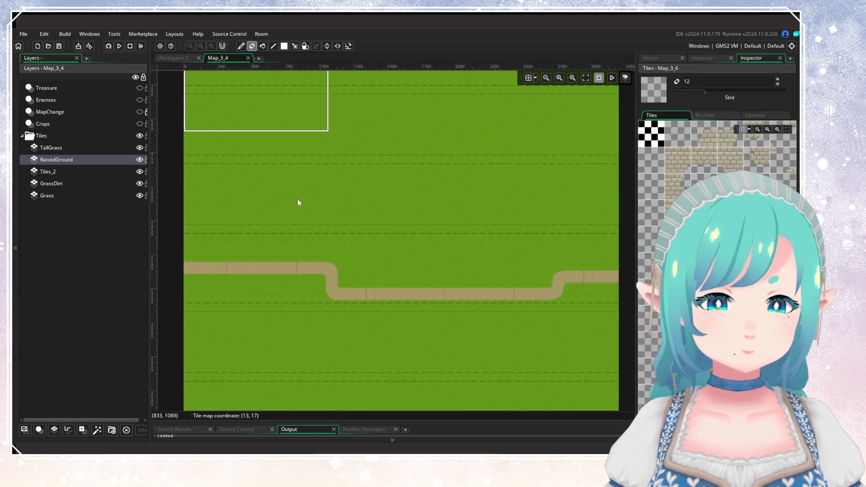
scroll(298, 201, up, 1)
Step: Select the RaisedGrass auto-tile set with a single-tile brush
click(759, 116)
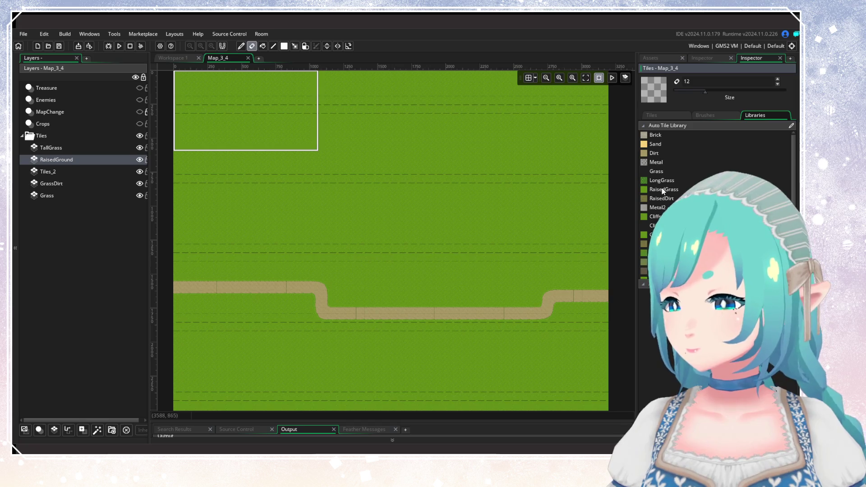
click(662, 189)
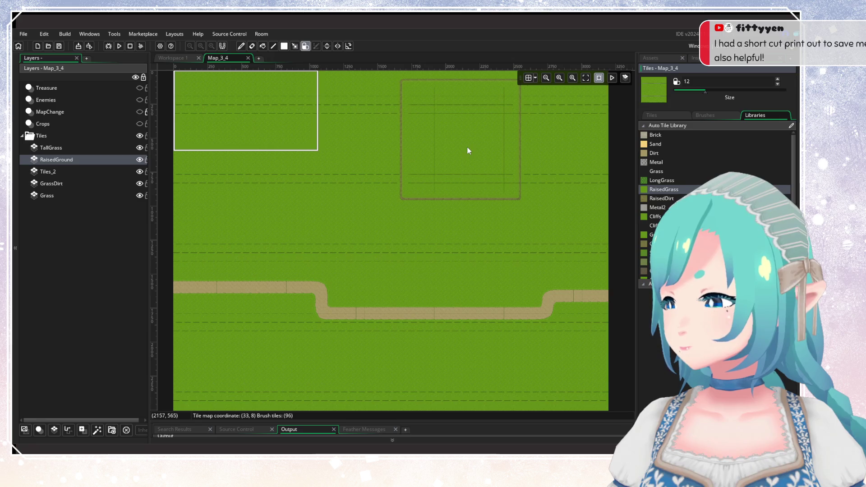
drag(705, 91, 661, 91)
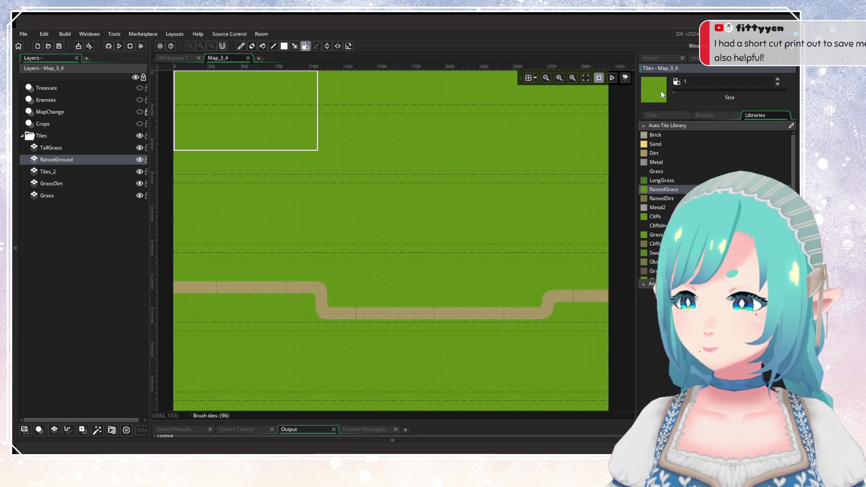
Step: Pan the room to frame the grass below the dirt path and beyond
drag(438, 323, 416, 120)
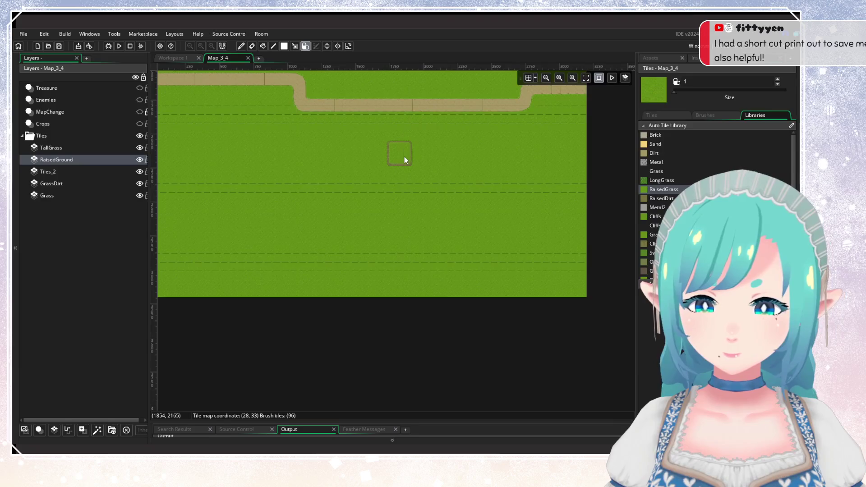
mouse_move(404, 158)
mouse_down()
mouse_move(428, 296)
mouse_move(427, 388)
mouse_up()
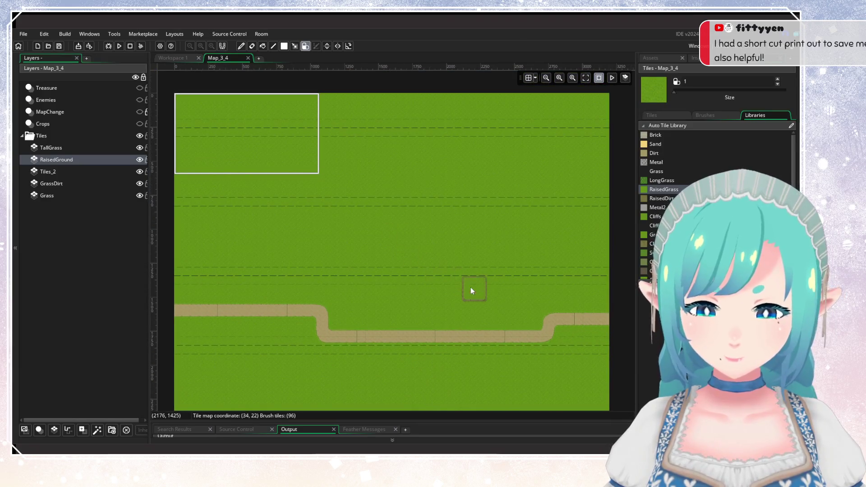
drag(470, 288, 443, 181)
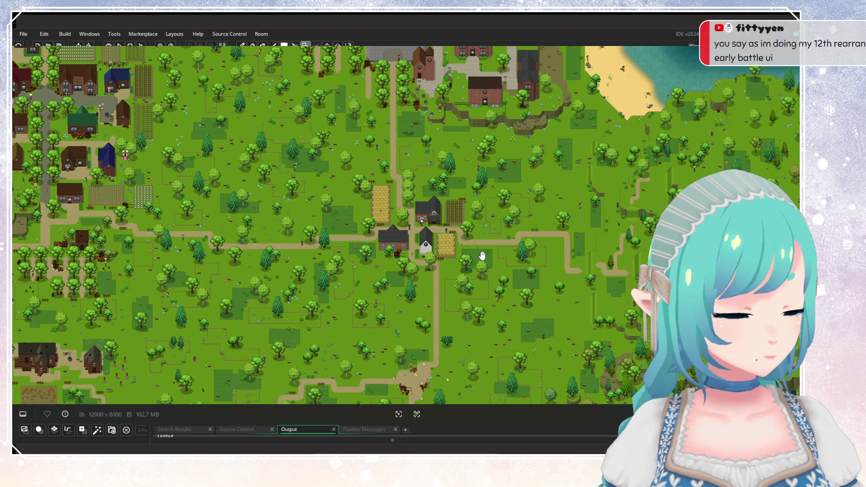
Step: Zoom into the reference map's village centre and pan west and to the eastern forest
scroll(338, 259, up, 5)
scroll(339, 260, left, 5)
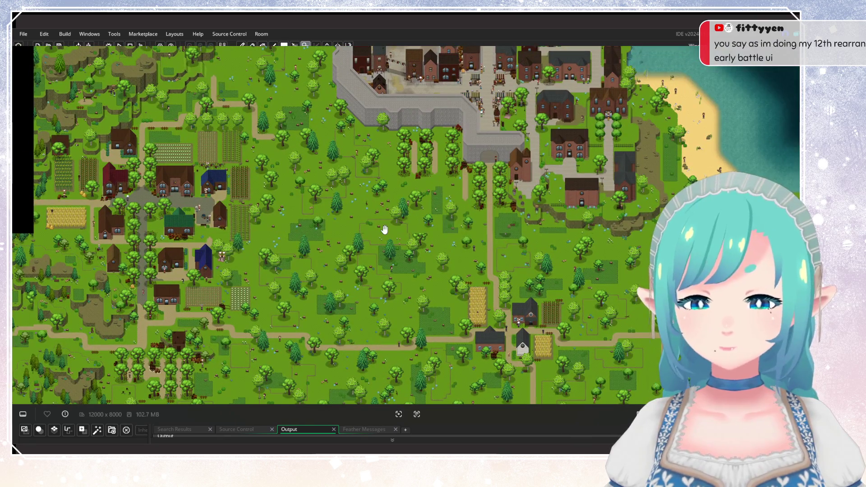
scroll(307, 250, up, 3)
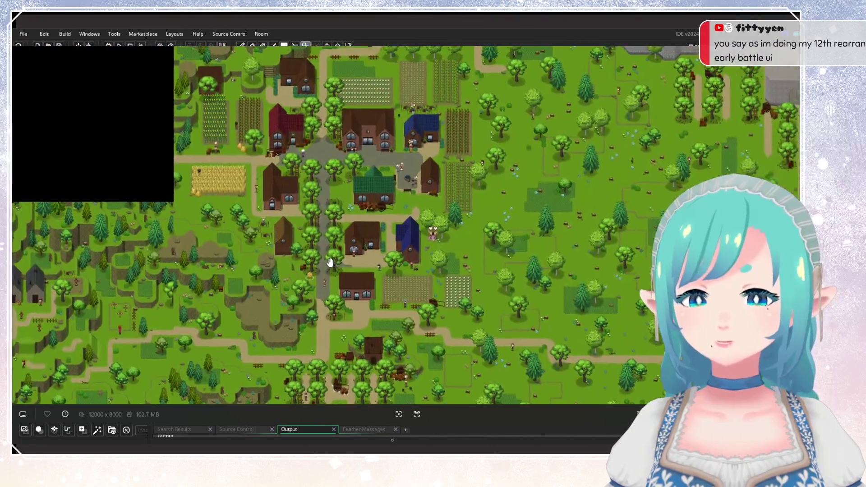
scroll(343, 265, up, 2)
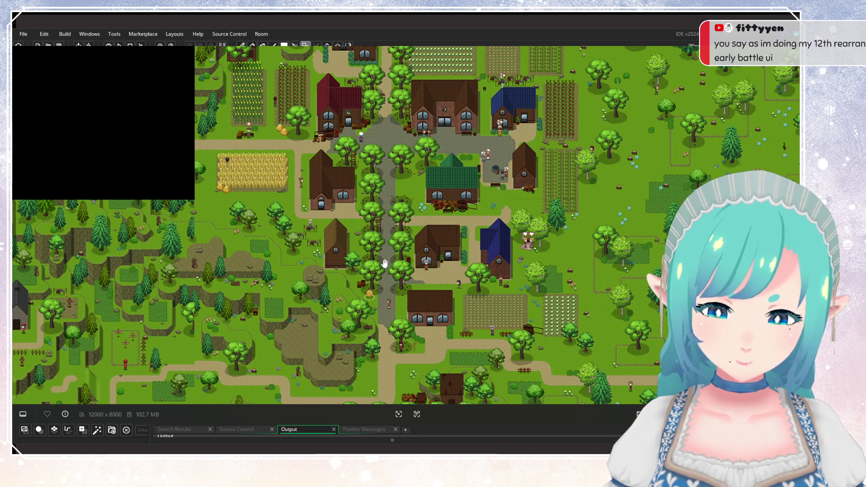
mouse_move(522, 310)
mouse_down()
mouse_move(334, 246)
mouse_move(241, 232)
mouse_move(285, 235)
mouse_up()
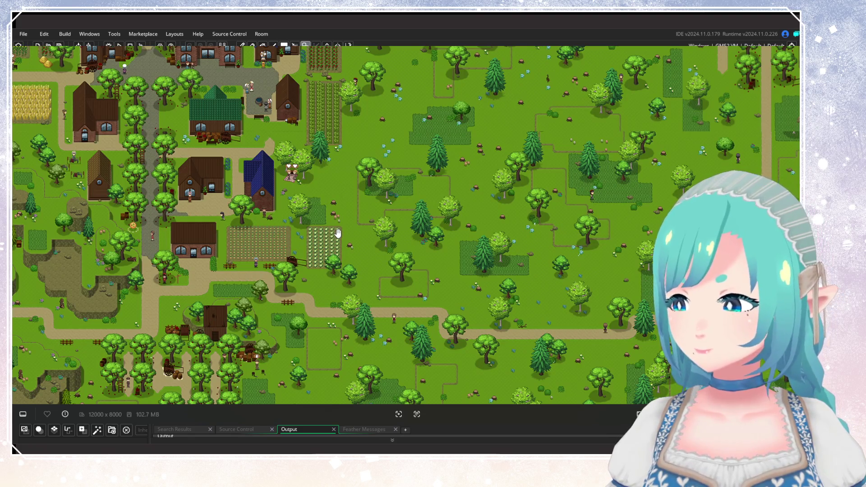
drag(336, 233, 486, 238)
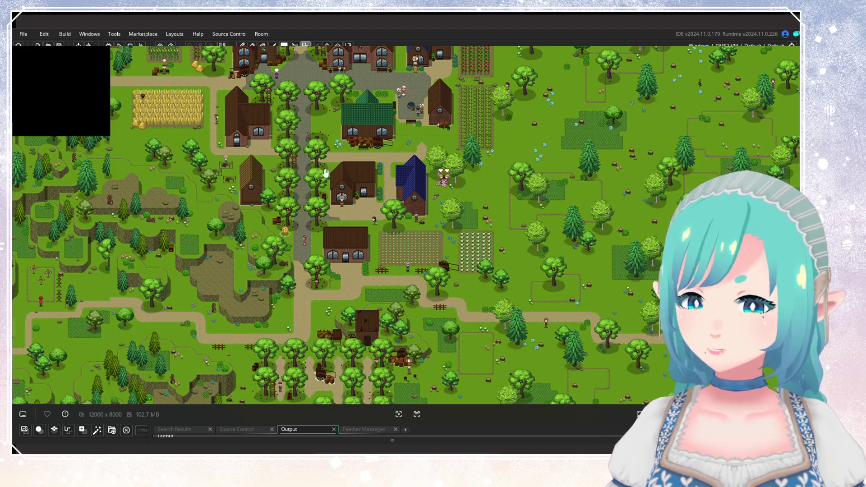
drag(579, 290, 505, 260)
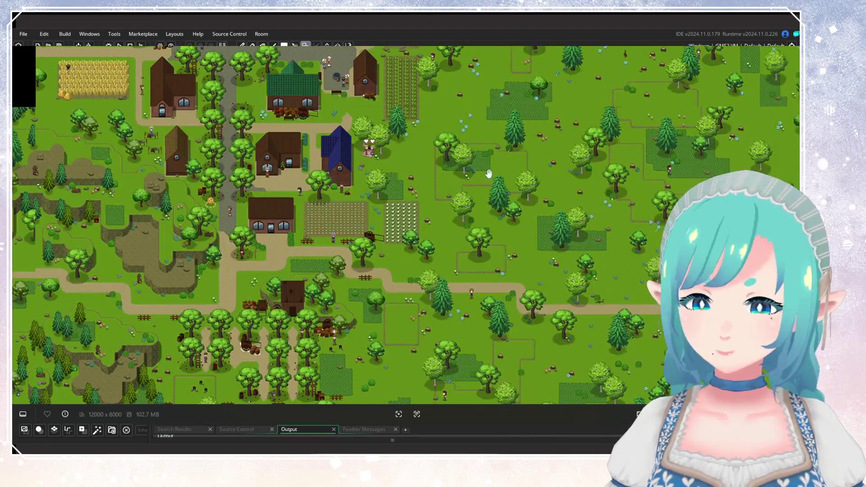
Step: Pan across the southern farmland, eastern grassland and orchard around the village
scroll(422, 250, down, 5)
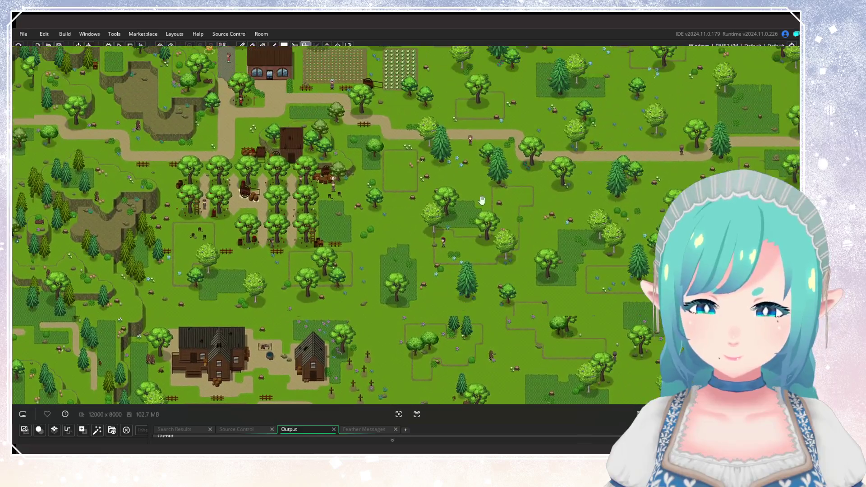
drag(482, 200, 446, 315)
mouse_move(492, 284)
mouse_down()
mouse_move(320, 274)
mouse_move(307, 260)
mouse_up()
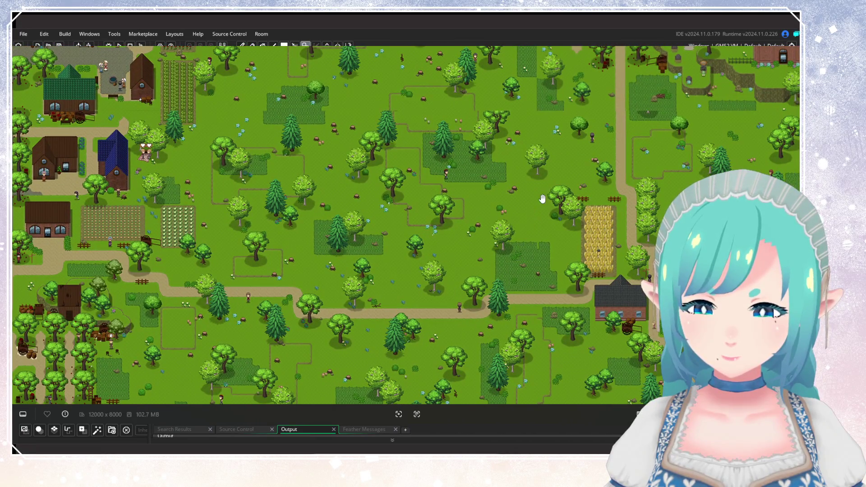
scroll(428, 301, down, 3)
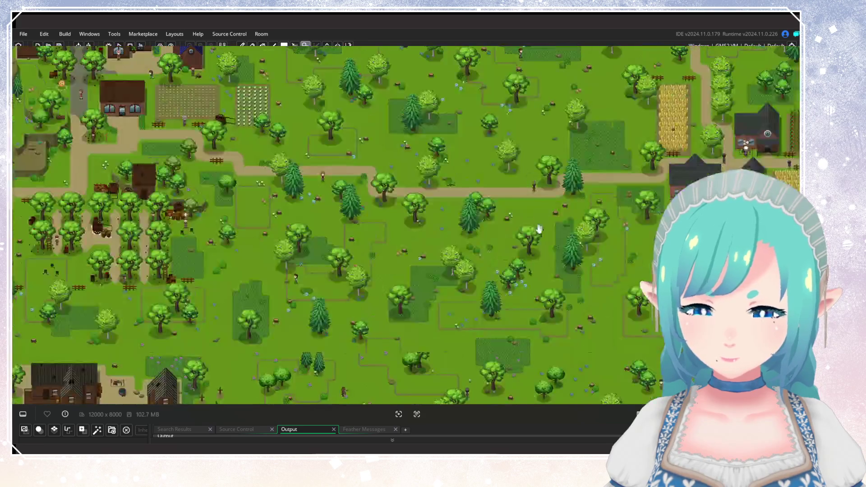
mouse_move(406, 289)
mouse_down()
mouse_move(451, 351)
mouse_move(393, 257)
mouse_move(366, 242)
mouse_up()
scroll(477, 376, up, 3)
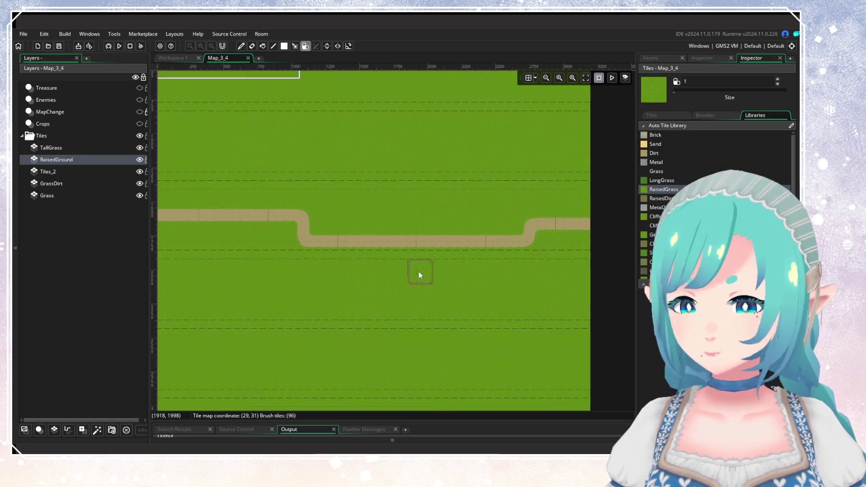
drag(418, 271, 476, 361)
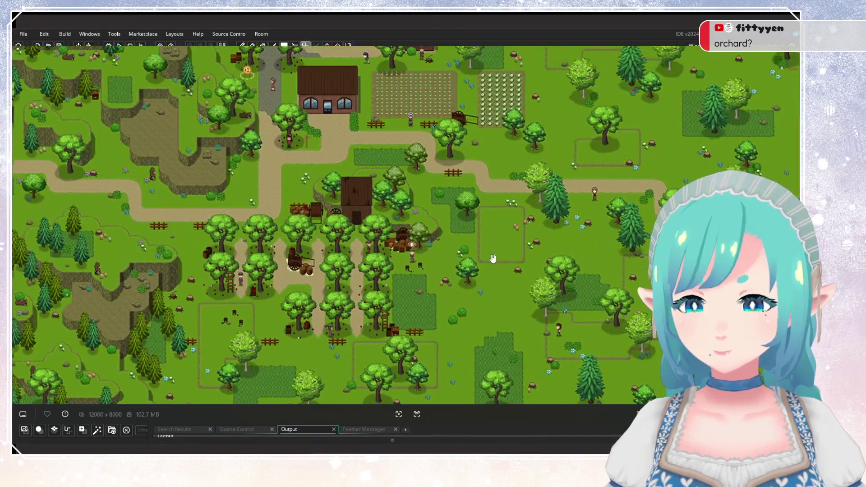
drag(514, 221, 450, 296)
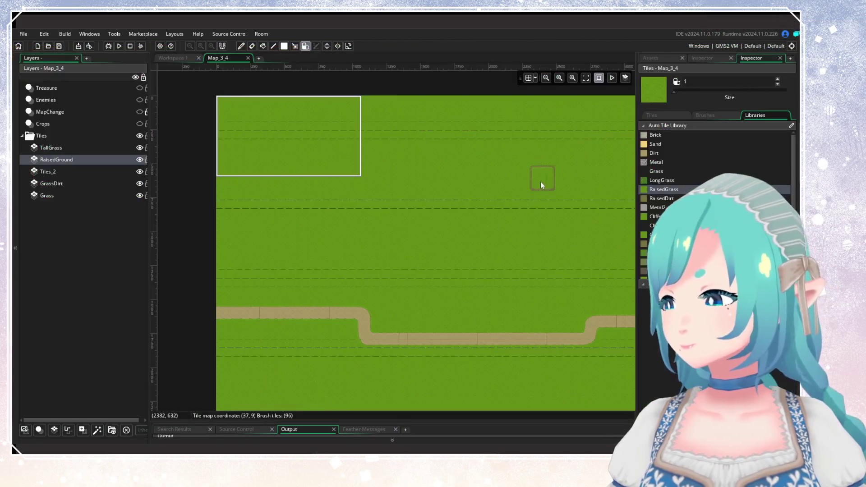
Step: Paint a short RaisedGrass strip on the RaisedGround layer in the grass below the dirt path
scroll(360, 285, up, 2)
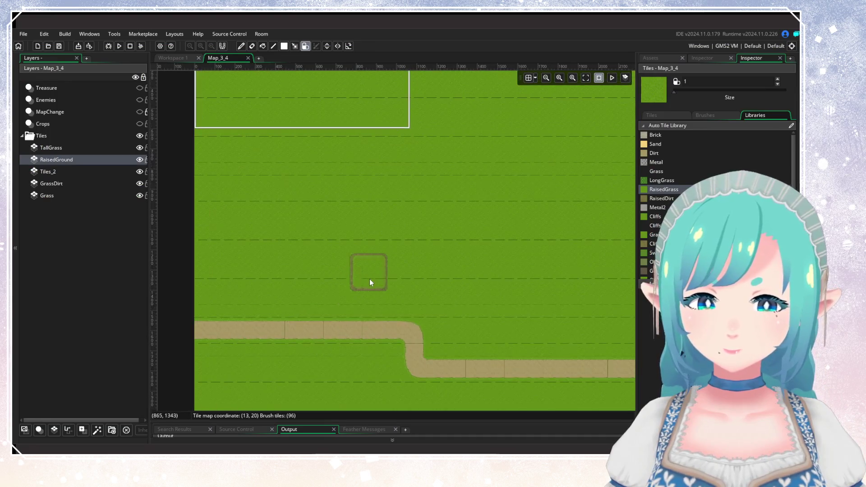
scroll(329, 267, down, 1)
drag(414, 255, 444, 320)
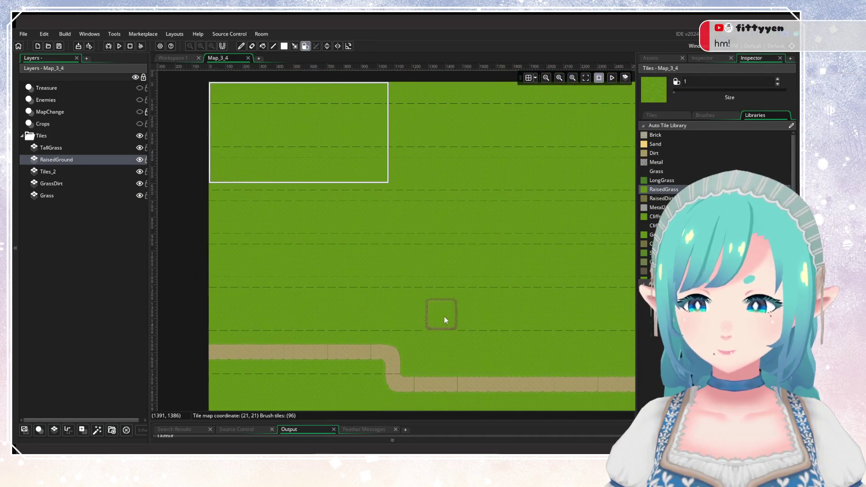
scroll(372, 284, down, 2)
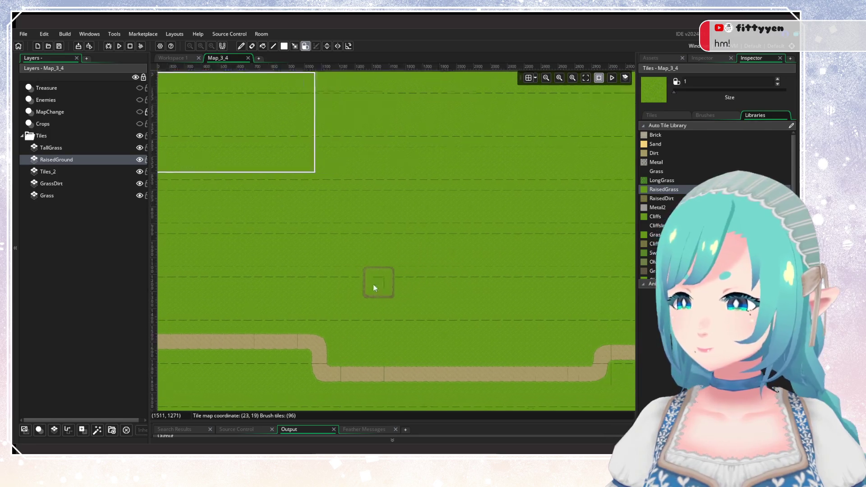
scroll(368, 282, down, 1)
scroll(392, 296, up, 3)
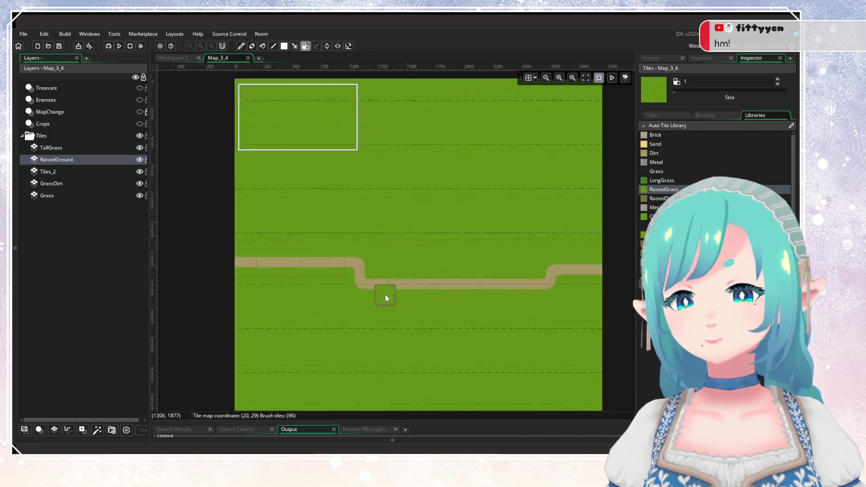
scroll(367, 344, up, 3)
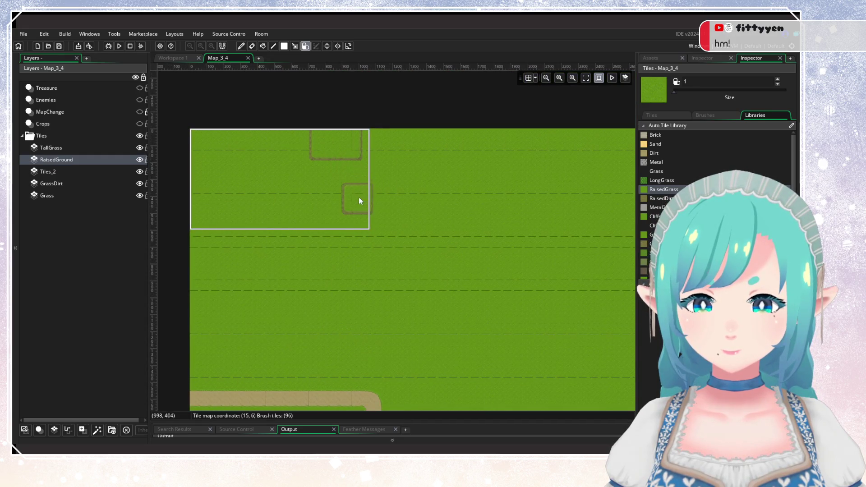
scroll(367, 190, down, 2)
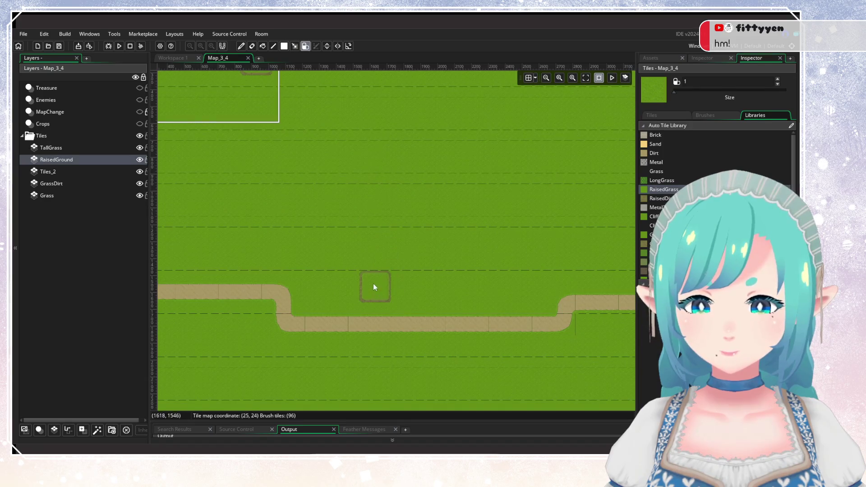
scroll(399, 302, down, 2)
scroll(399, 301, up, 3)
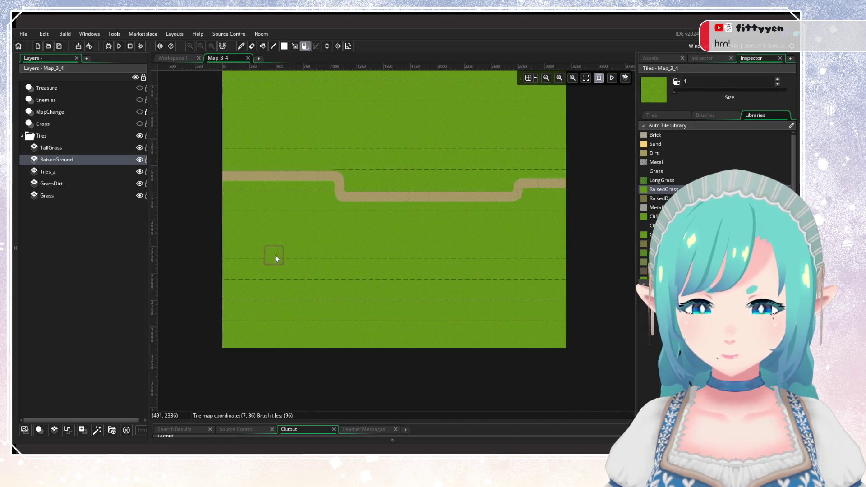
drag(281, 266, 307, 264)
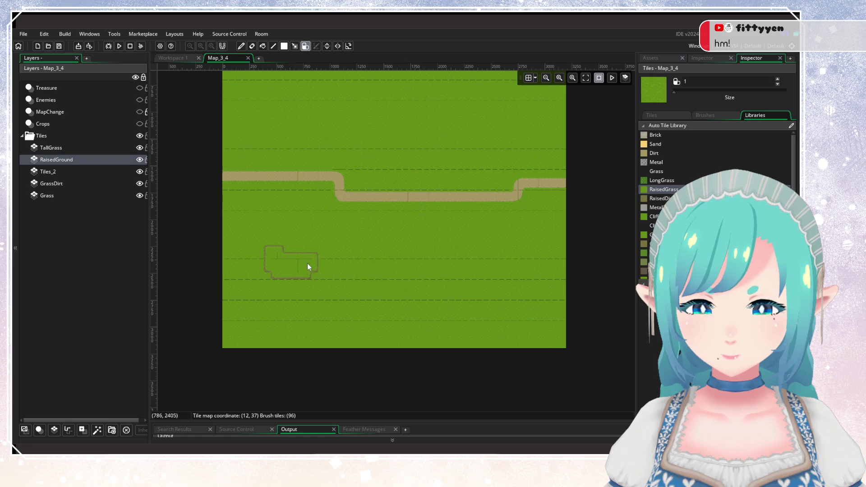
Step: At brush size 2, extend the left and middle RaisedGrass patches and add blocks at the map's right edge
click(777, 78)
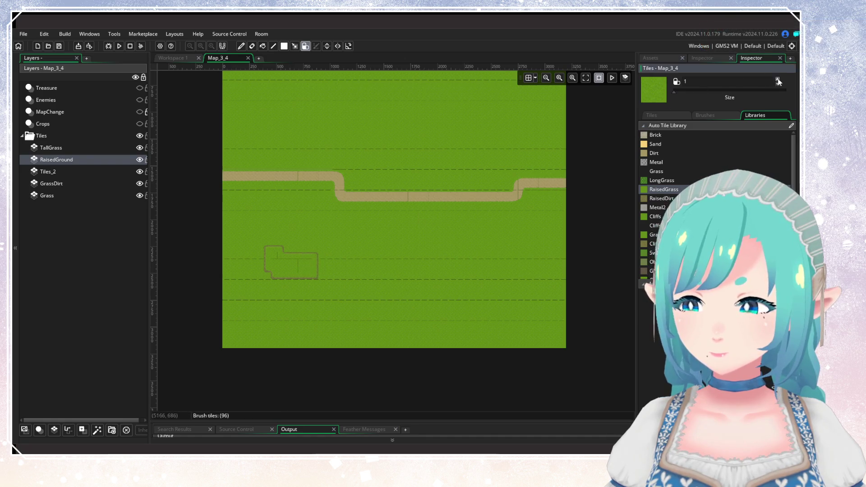
click(275, 263)
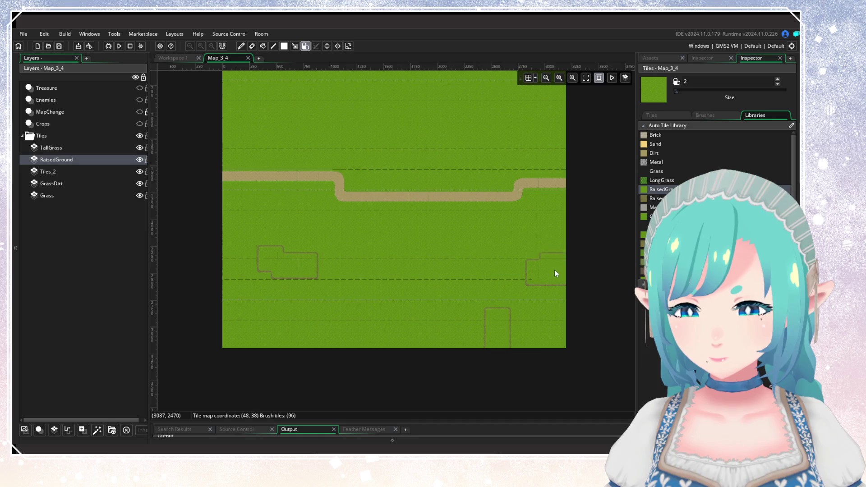
click(564, 256)
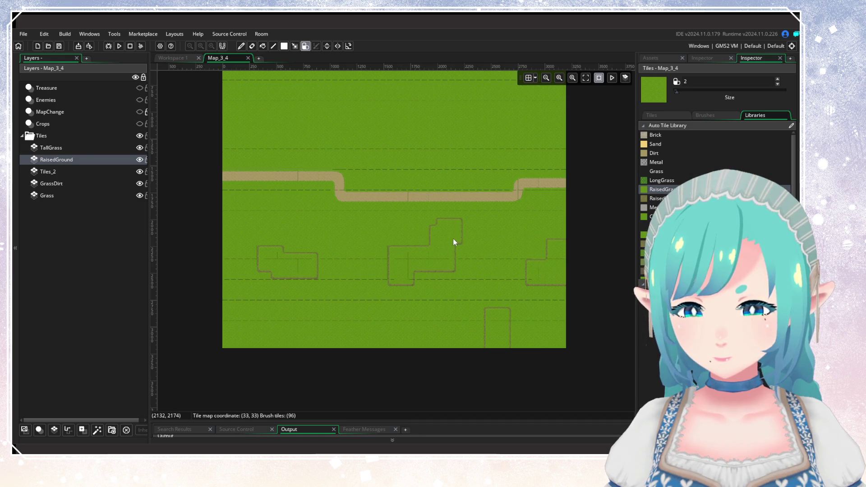
click(468, 237)
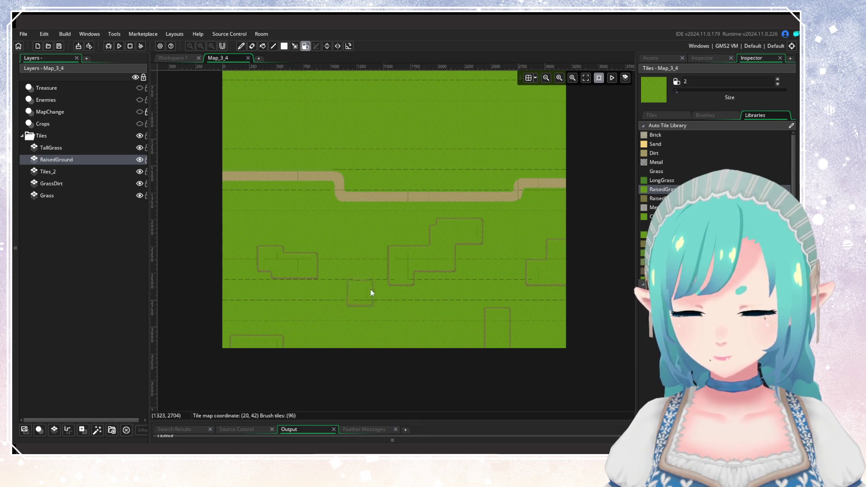
drag(367, 290, 398, 399)
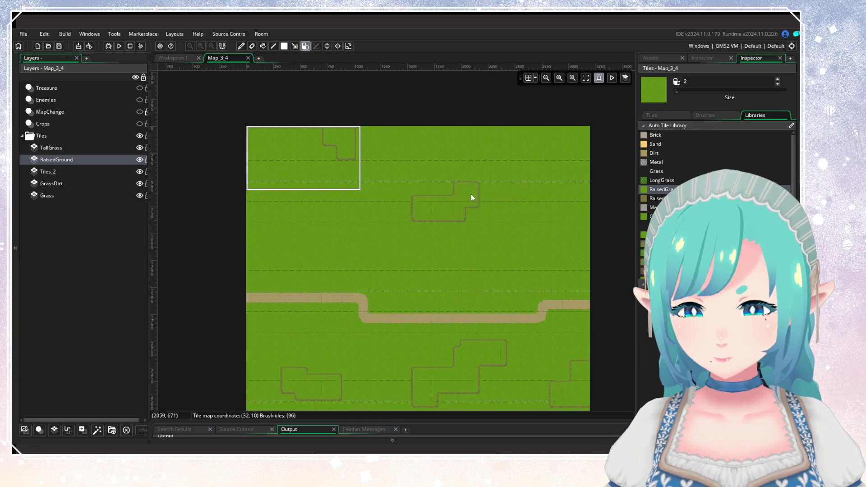
click(573, 166)
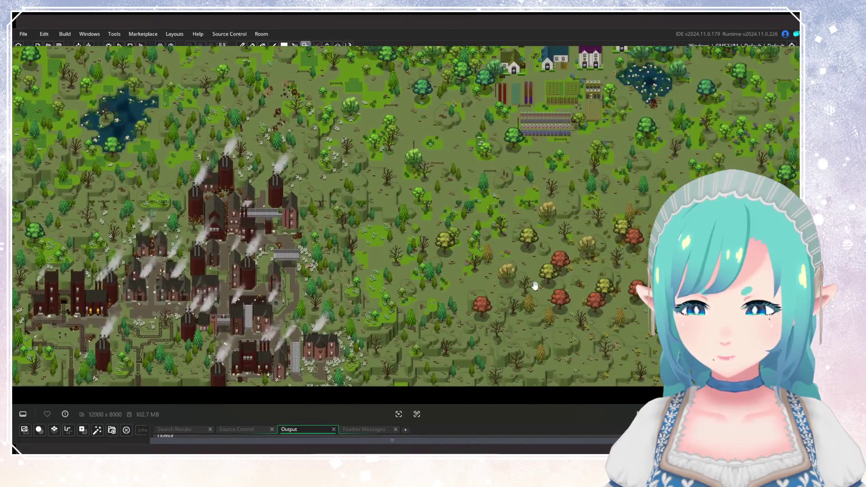
Step: Pan the reference map across the forest, canal town, swampy lake and a grassy village
mouse_move(534, 285)
mouse_down()
mouse_move(390, 290)
mouse_move(184, 344)
mouse_up()
drag(663, 271, 354, 287)
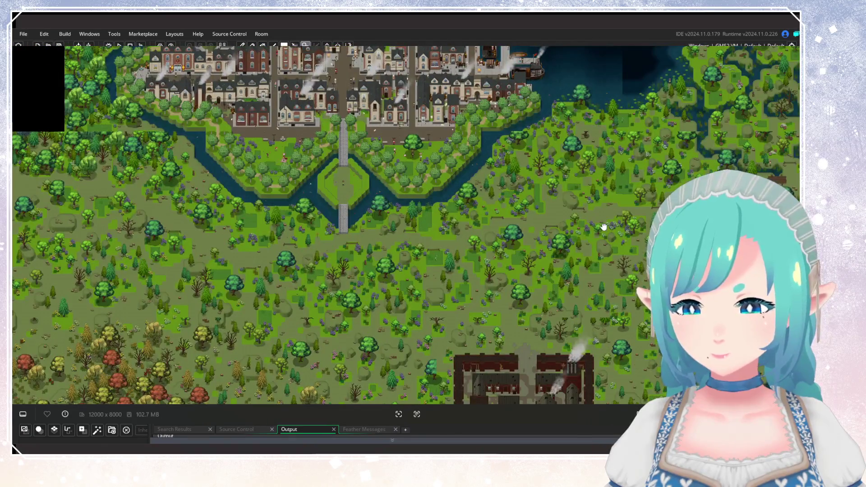
drag(604, 228, 436, 307)
drag(529, 259, 245, 188)
drag(541, 225, 406, 294)
drag(586, 225, 375, 339)
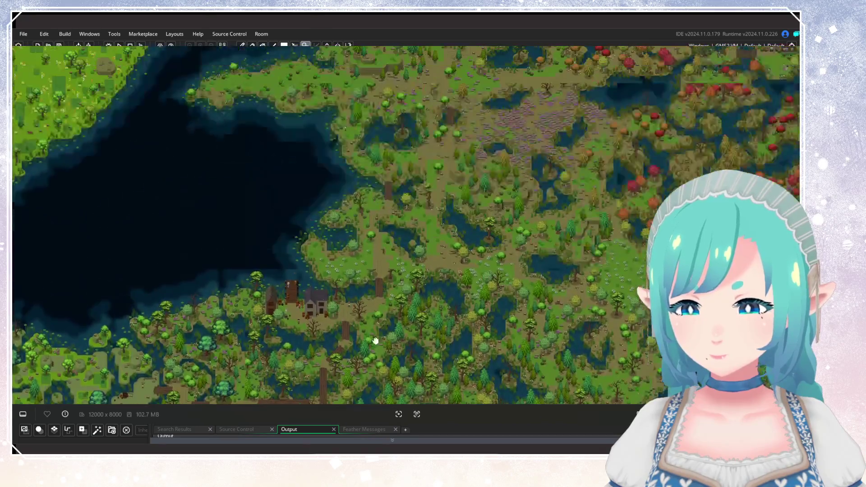
mouse_move(416, 220)
mouse_down()
mouse_move(348, 226)
mouse_move(360, 270)
mouse_move(423, 336)
mouse_move(280, 323)
mouse_move(332, 243)
mouse_move(290, 188)
mouse_move(518, 304)
mouse_move(376, 239)
mouse_up()
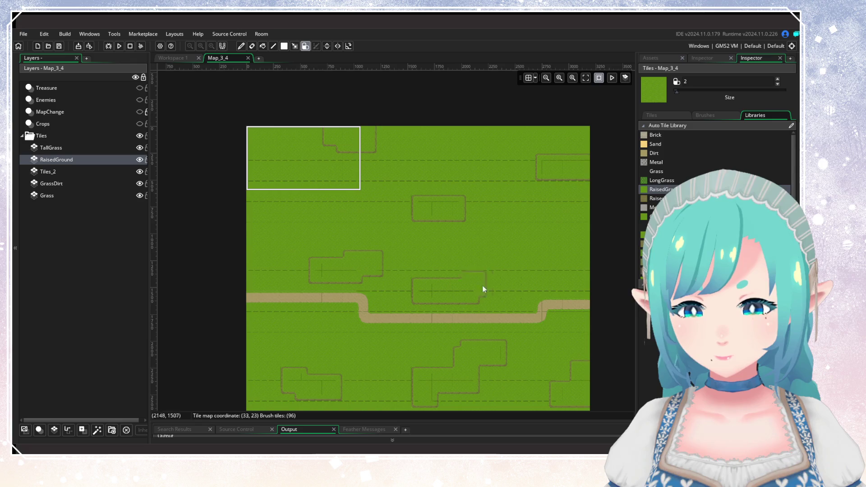
Step: Erase the RaisedGrass blocks just below and just above the dirt path
scroll(473, 266, down, 3)
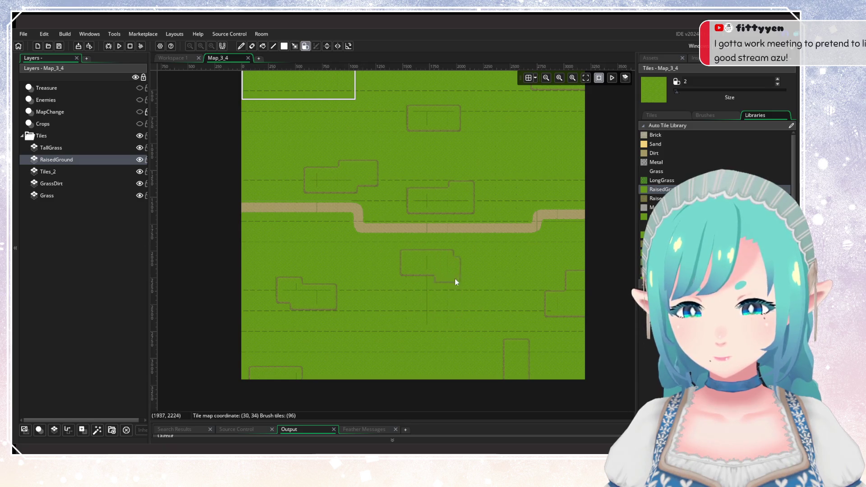
scroll(505, 290, down, 2)
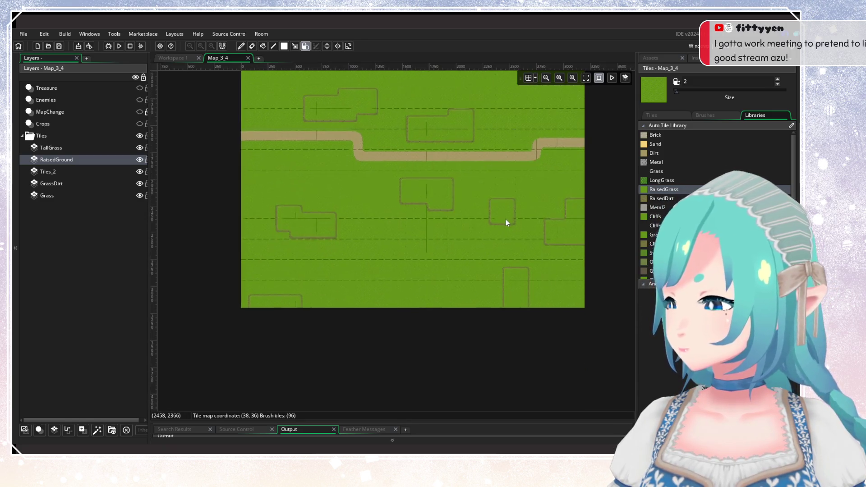
scroll(506, 221, up, 3)
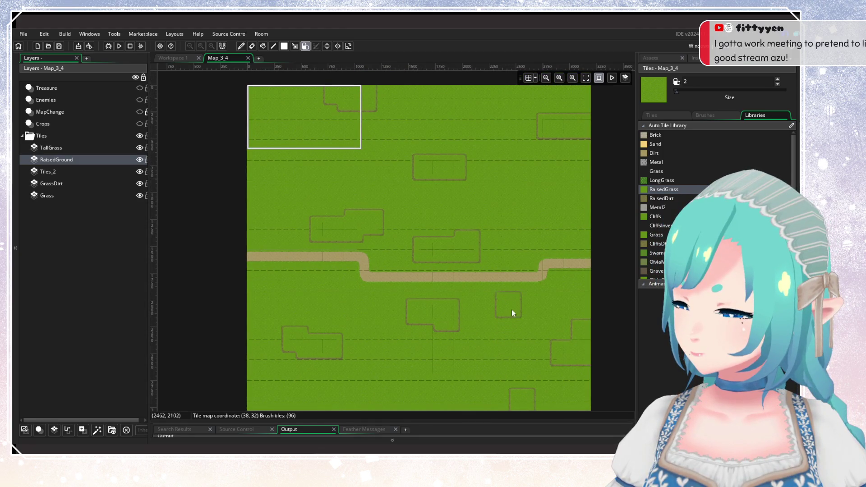
mouse_move(481, 291)
mouse_down()
mouse_move(405, 309)
mouse_move(462, 326)
mouse_up()
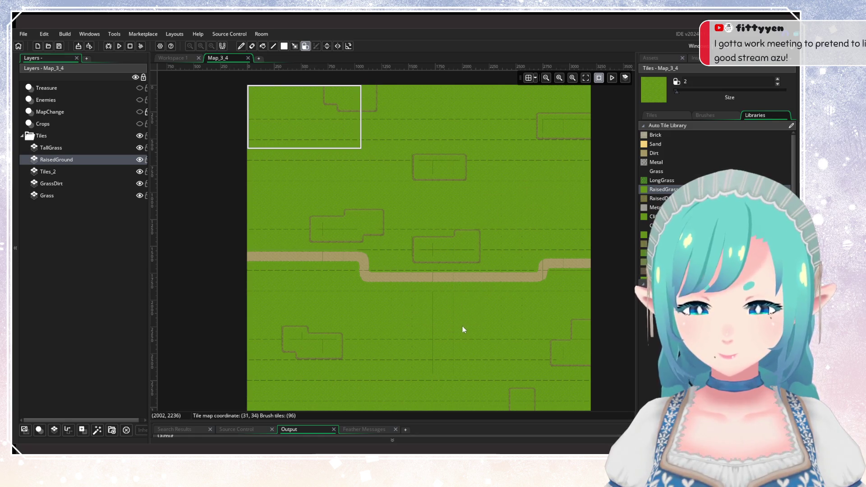
mouse_move(451, 248)
mouse_down()
mouse_move(483, 258)
mouse_move(543, 237)
mouse_move(486, 254)
mouse_up()
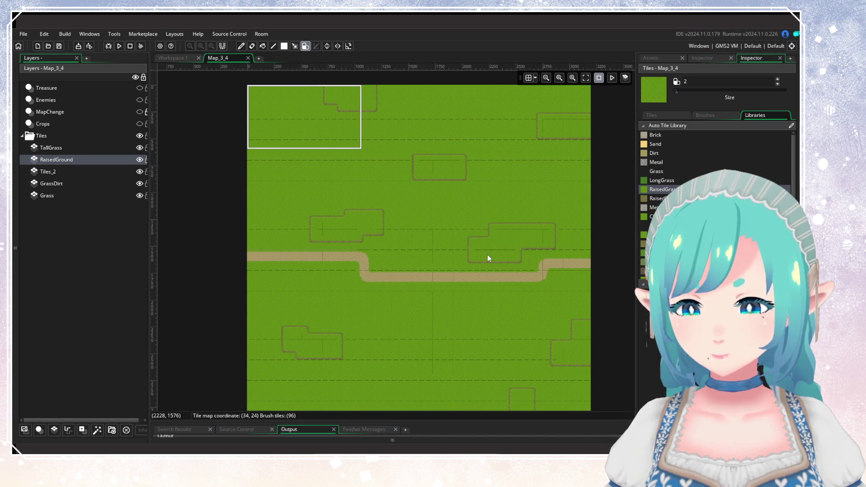
Step: Paint small RaisedGrass patches at the right edge and left side, widening the left one rightward
click(585, 185)
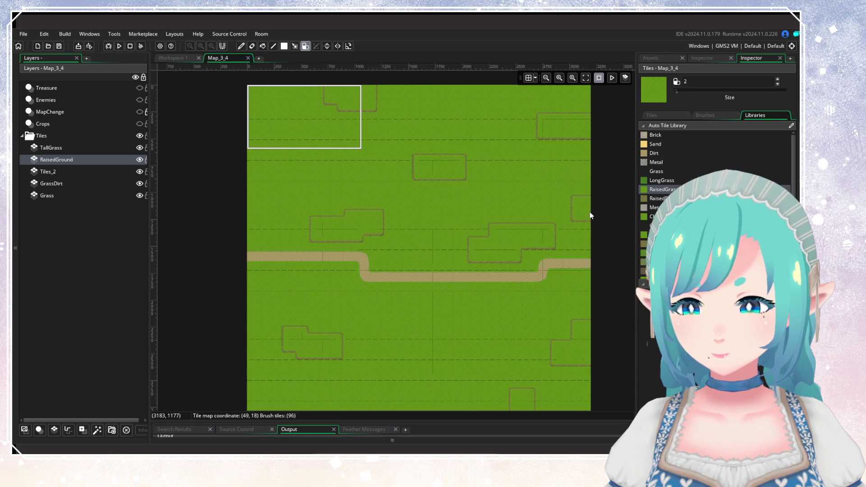
click(285, 189)
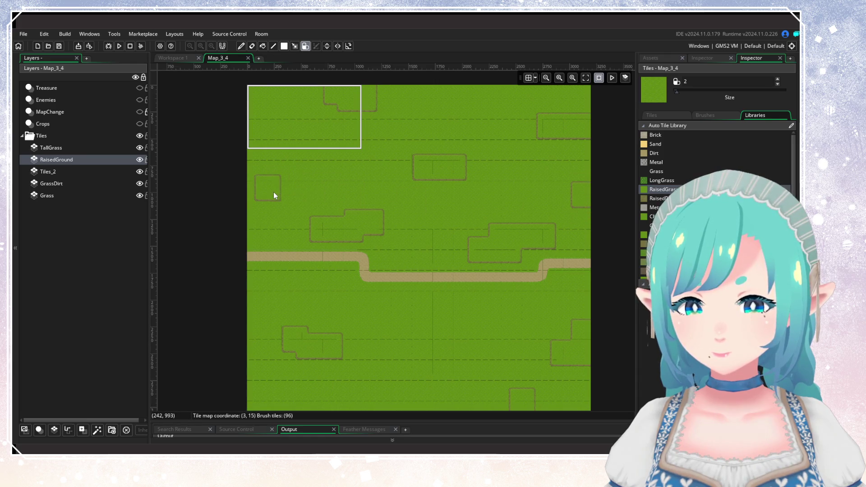
drag(285, 182, 297, 182)
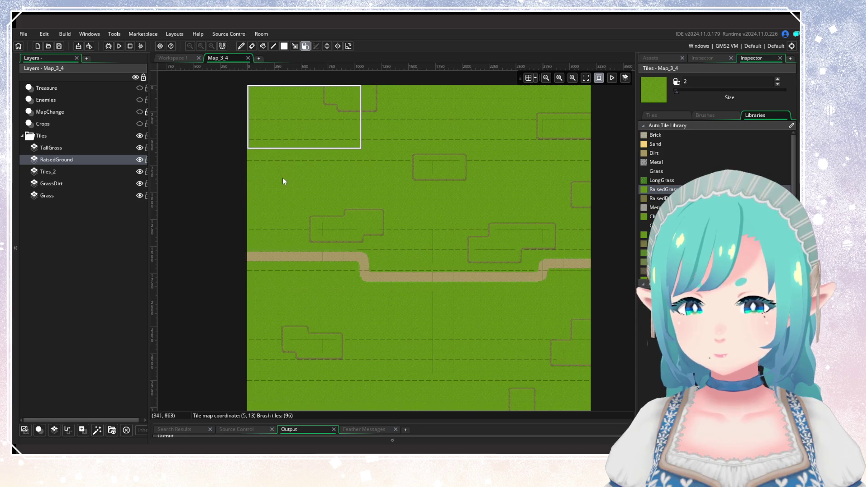
click(317, 190)
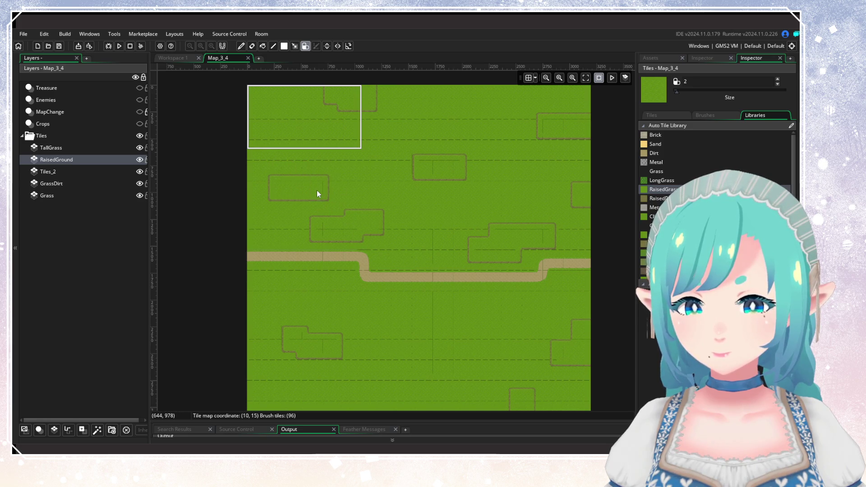
click(408, 131)
Step: Add RaisedGrass patches below the path, including an L-shape, and extend the left block leftward
scroll(469, 185, down, 5)
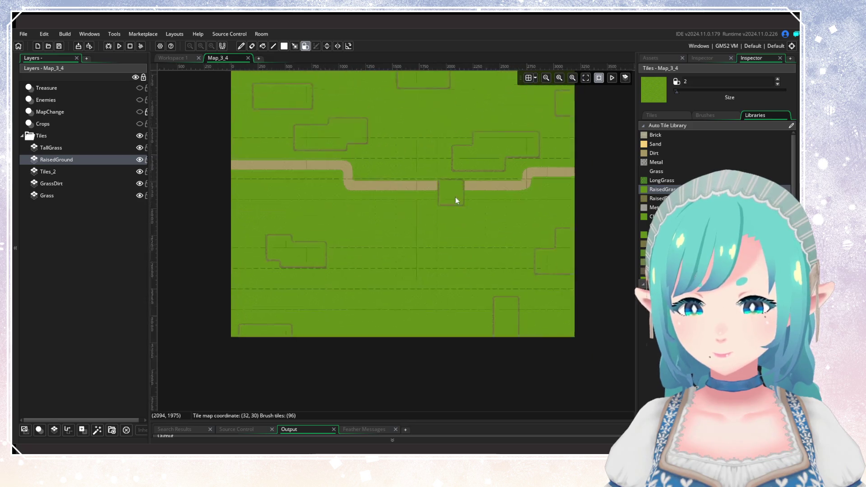
click(408, 212)
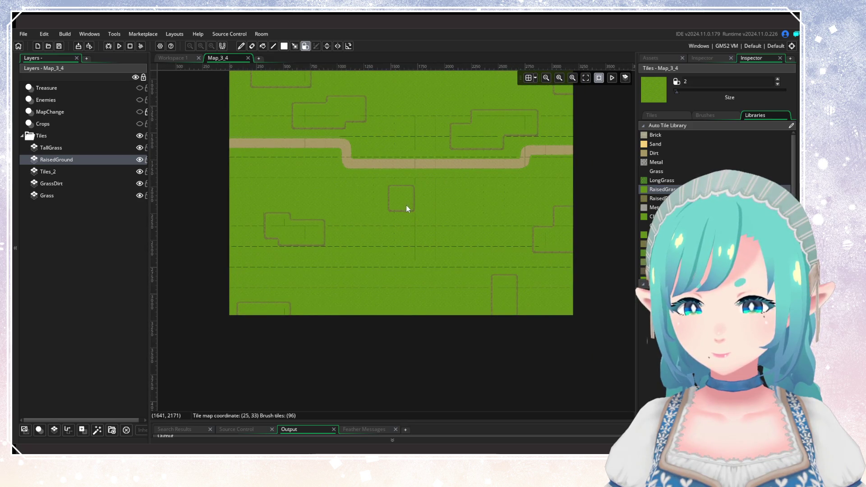
mouse_move(434, 208)
mouse_down()
mouse_move(445, 220)
mouse_move(462, 210)
mouse_move(466, 218)
mouse_up()
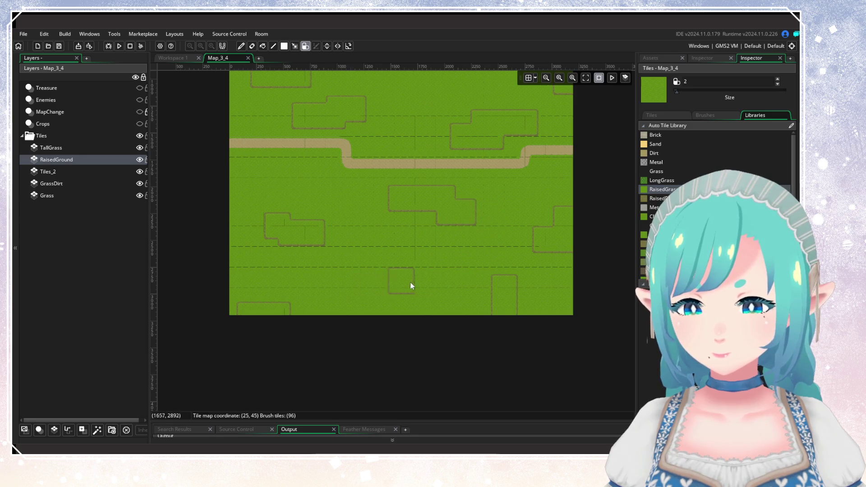
click(390, 273)
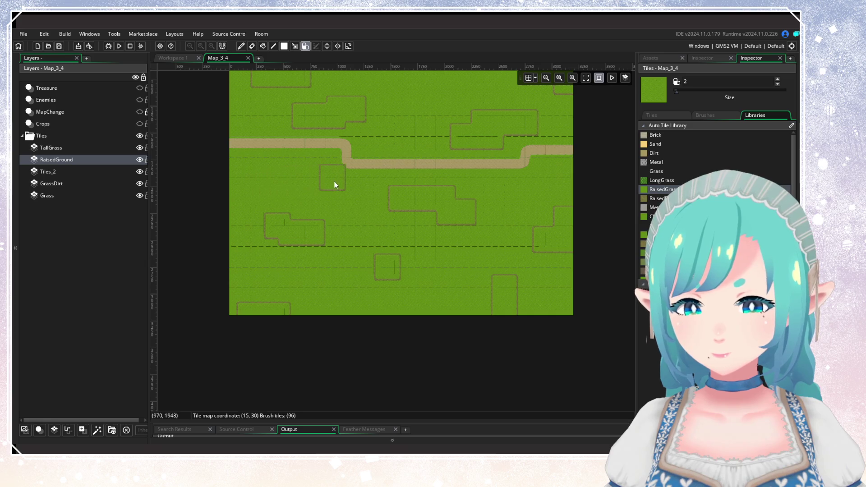
click(323, 198)
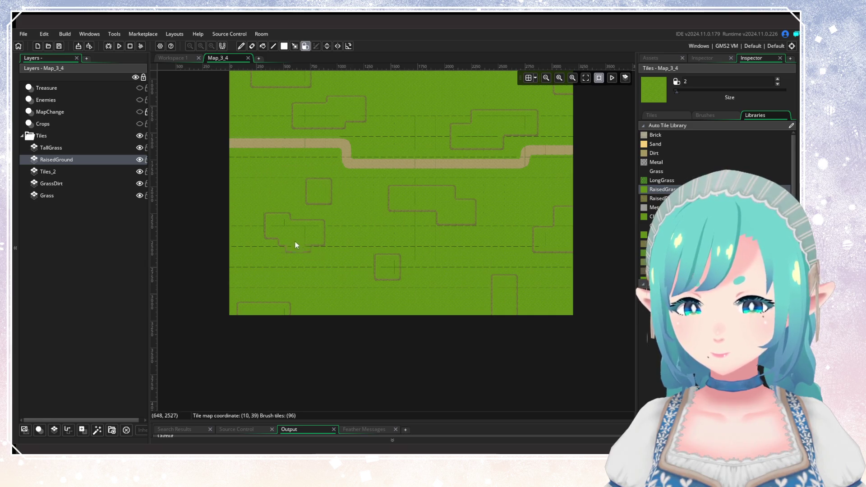
click(271, 226)
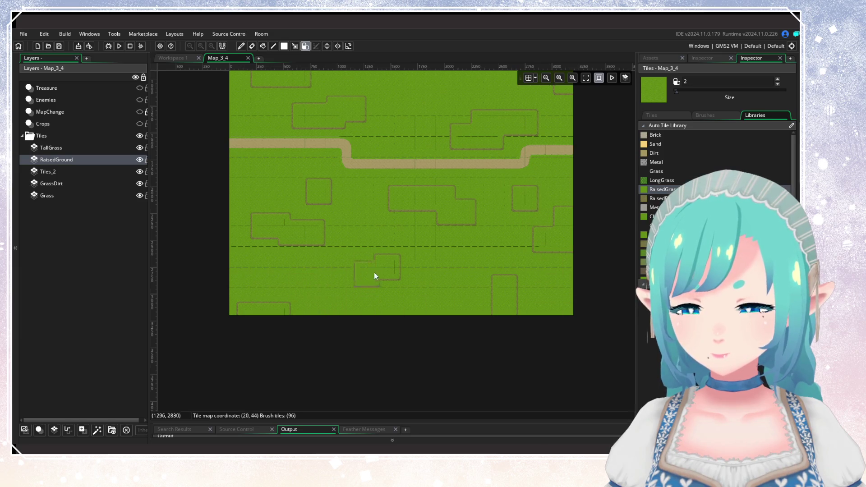
Step: Extend the top RaisedGrass outline rightward, add a top-left rectangle, and paint a square over the path
scroll(372, 332, up, 2)
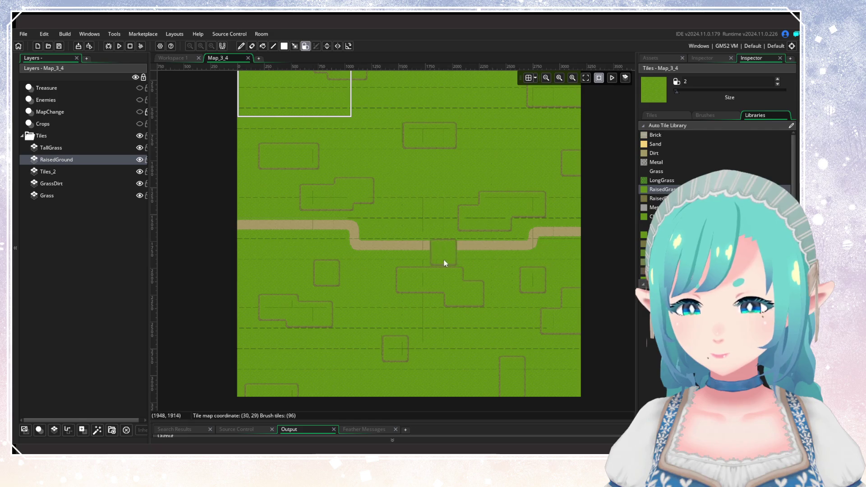
scroll(427, 337, up, 3)
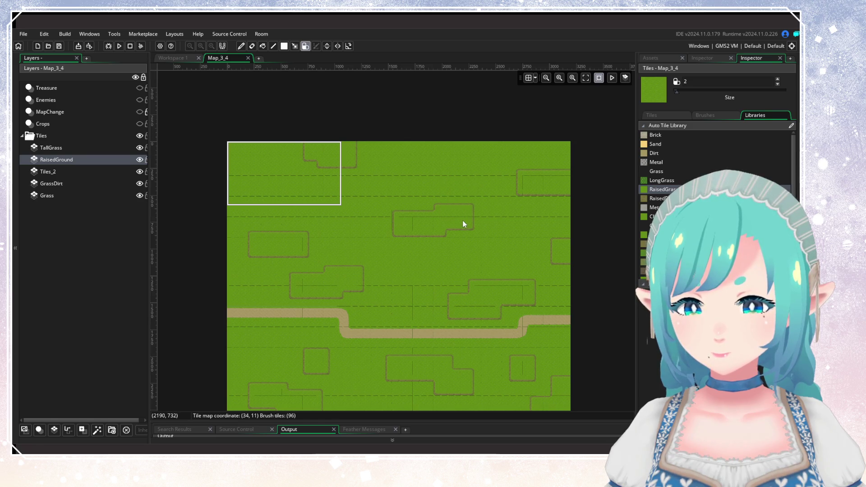
scroll(462, 220, down, 2)
mouse_move(456, 240)
mouse_down()
mouse_move(384, 296)
mouse_move(426, 284)
mouse_up()
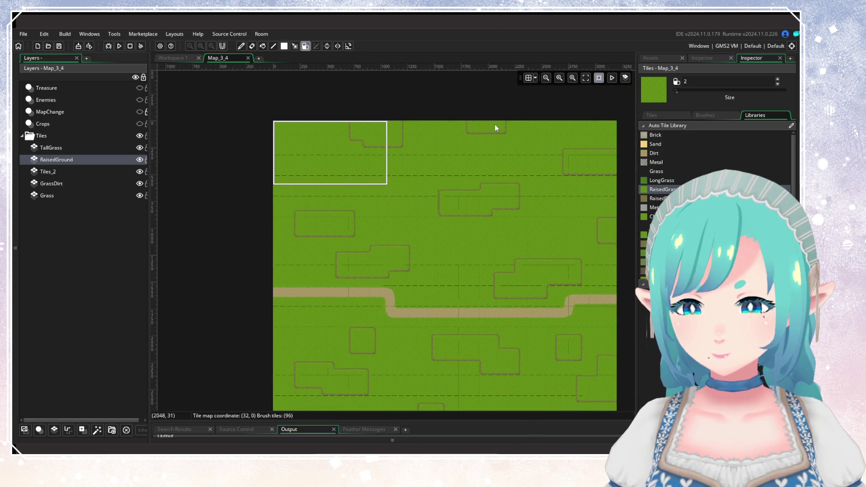
click(518, 124)
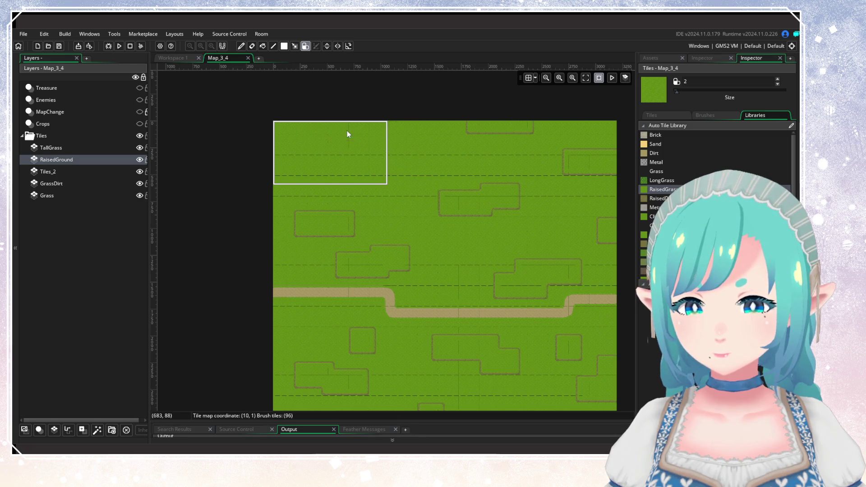
click(328, 151)
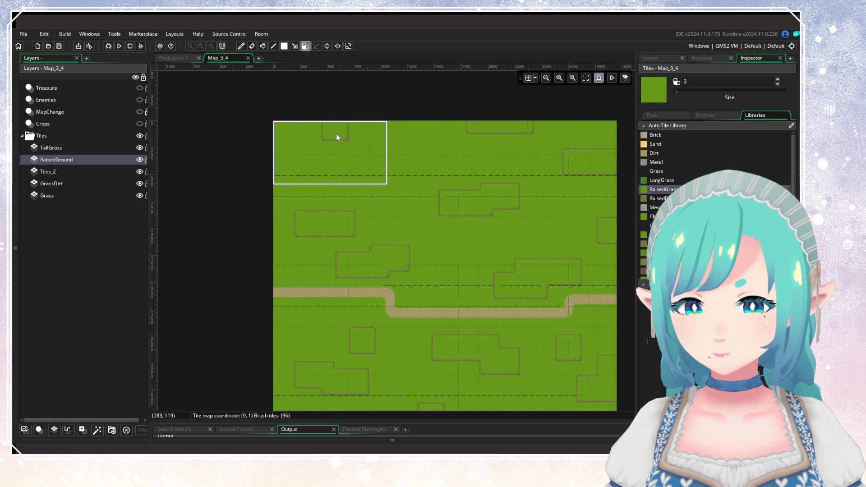
click(358, 135)
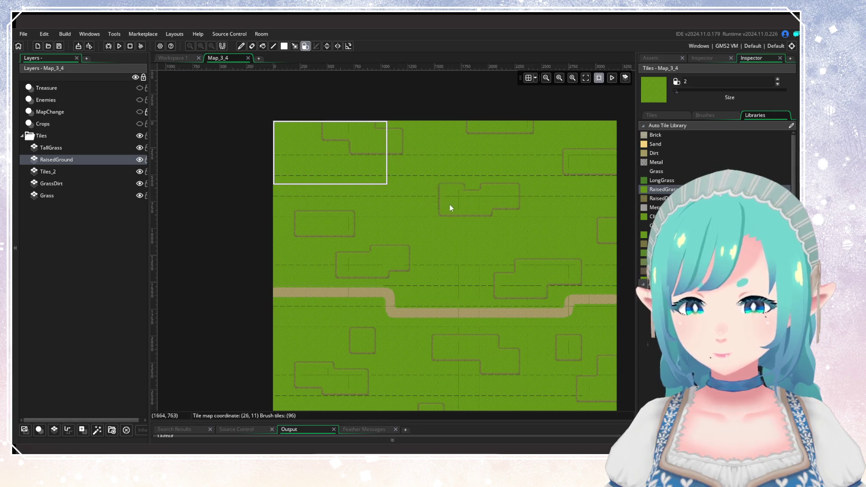
click(451, 321)
Step: Erase the RaisedGrass square over the path and unwanted tiles near the bottom-right
drag(453, 323, 409, 248)
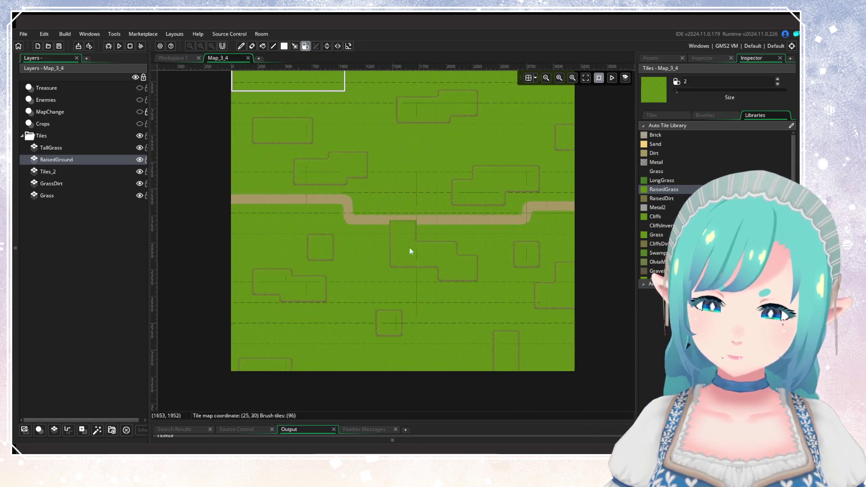
right_click(328, 351)
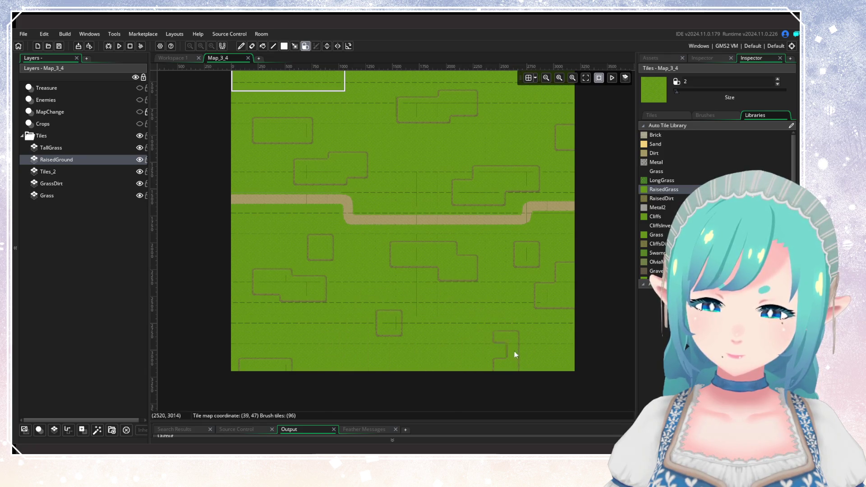
right_click(526, 359)
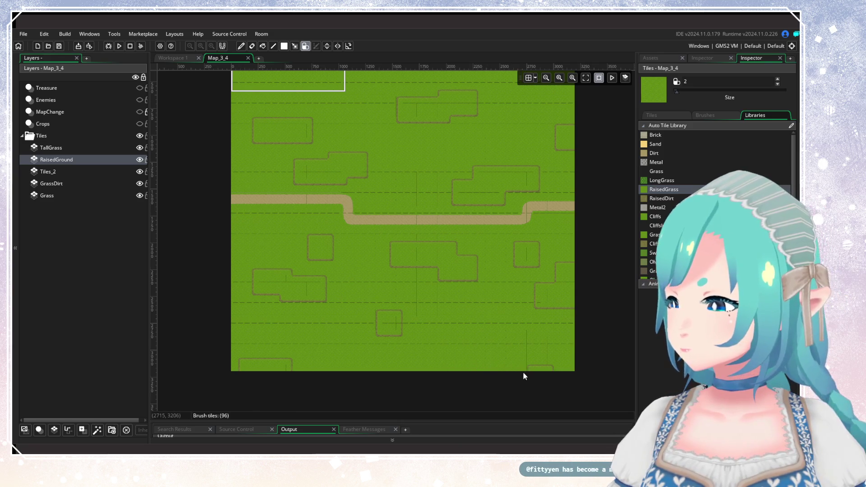
click(509, 368)
right_click(509, 366)
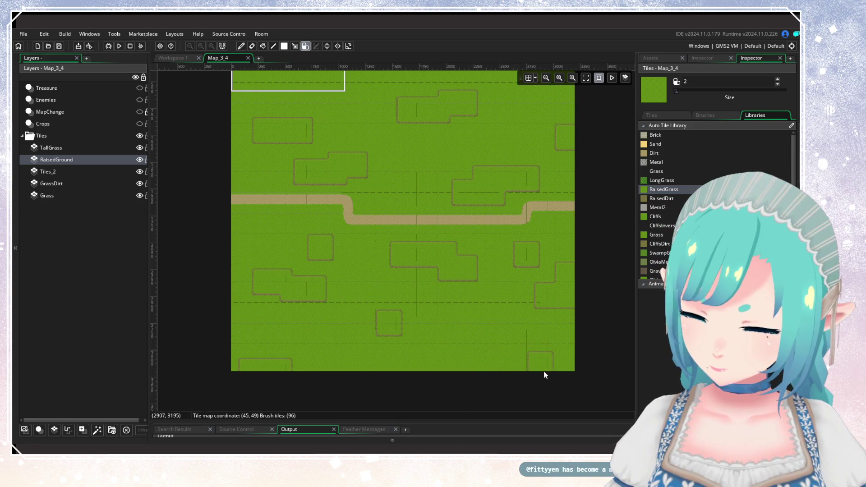
Step: Widen the bottom-right RaisedGrass rectangle rightward, then zoom and pan to review the room
mouse_move(505, 356)
mouse_down()
mouse_move(519, 296)
mouse_move(524, 369)
mouse_move(528, 307)
mouse_up()
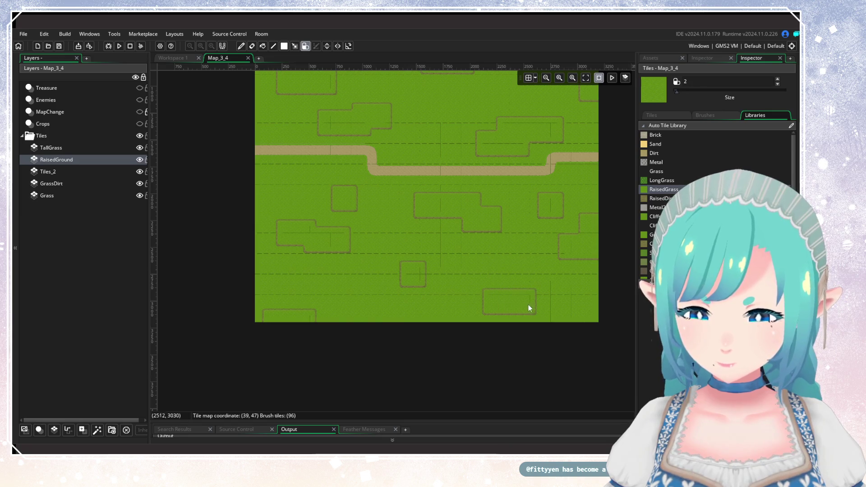
drag(528, 305, 537, 306)
scroll(334, 286, up, 3)
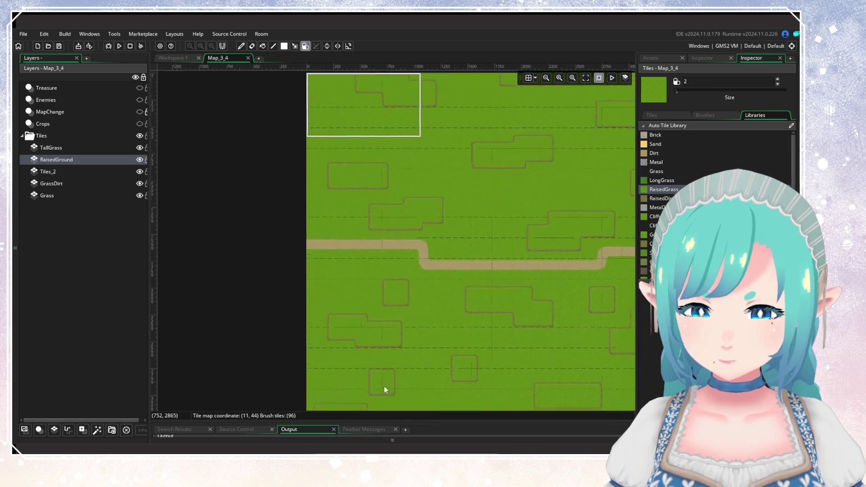
scroll(440, 301, up, 2)
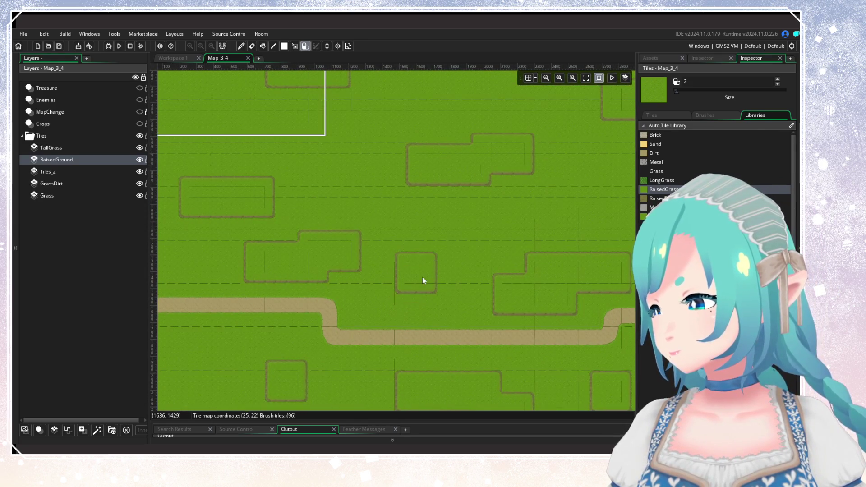
mouse_move(422, 277)
mouse_down()
mouse_move(434, 307)
mouse_move(406, 248)
mouse_up()
scroll(434, 307, down, 2)
scroll(416, 269, down, 3)
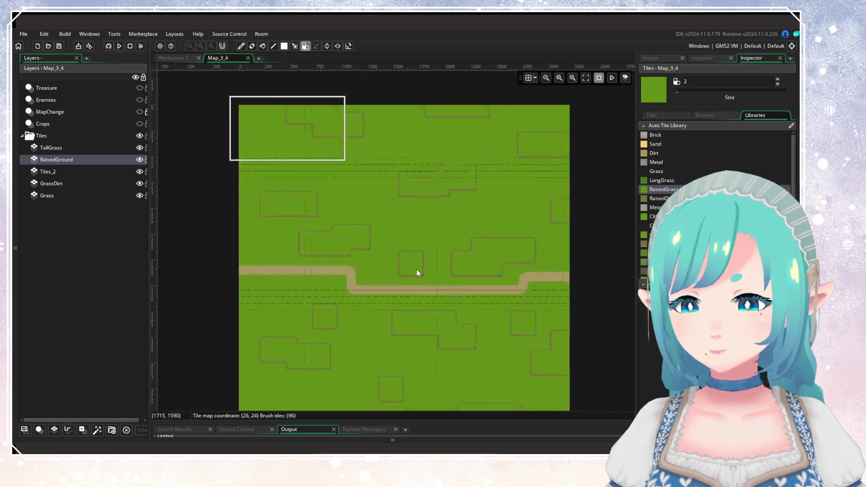
scroll(394, 296, up, 1)
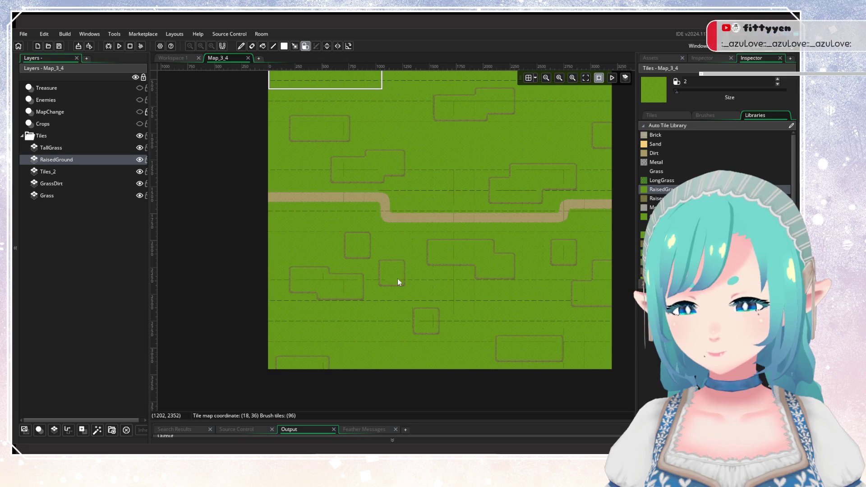
Step: Switch the brush to RaisedDirt and paint RaisedDirt tiles above the dirt path
click(656, 200)
click(465, 185)
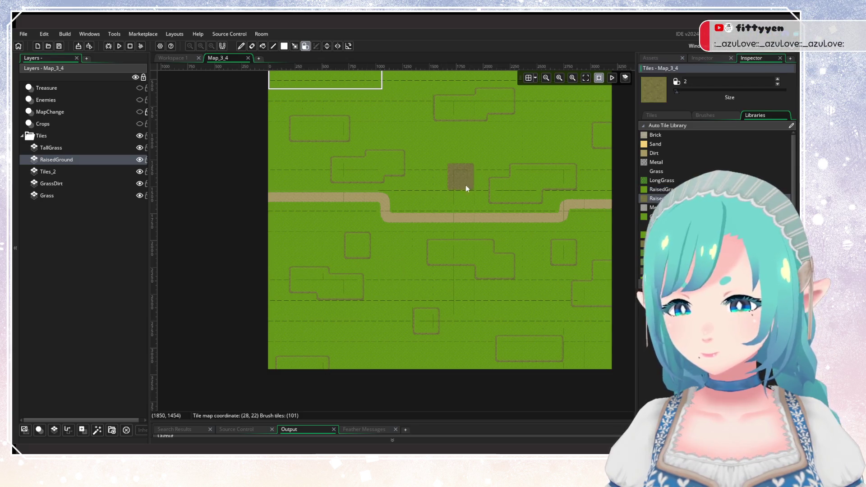
drag(465, 185, 397, 285)
scroll(399, 279, up, 2)
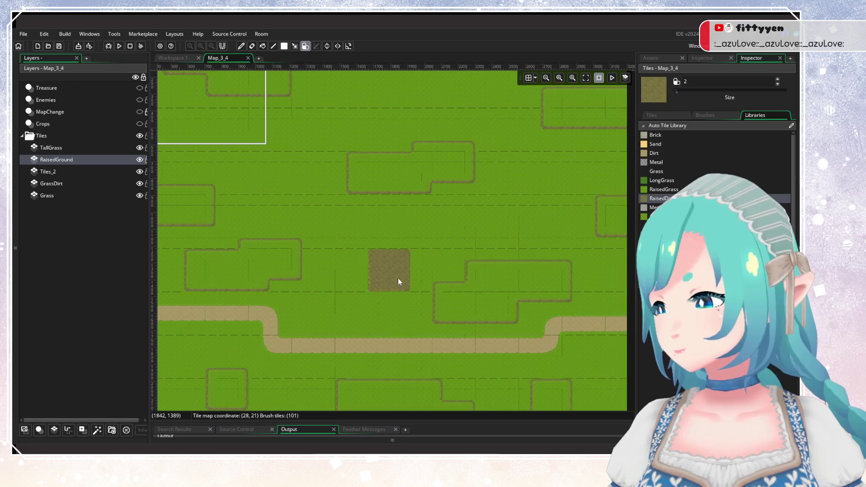
scroll(391, 274, up, 3)
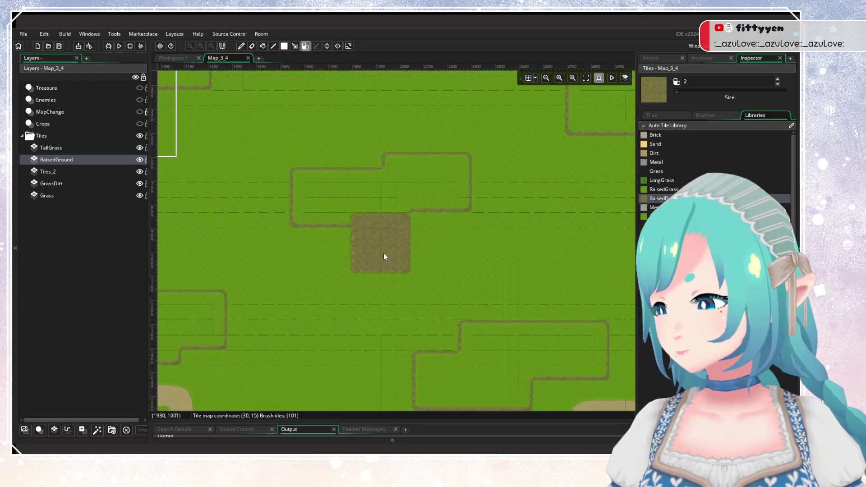
scroll(383, 253, down, 2)
scroll(383, 252, up, 2)
scroll(383, 252, down, 1)
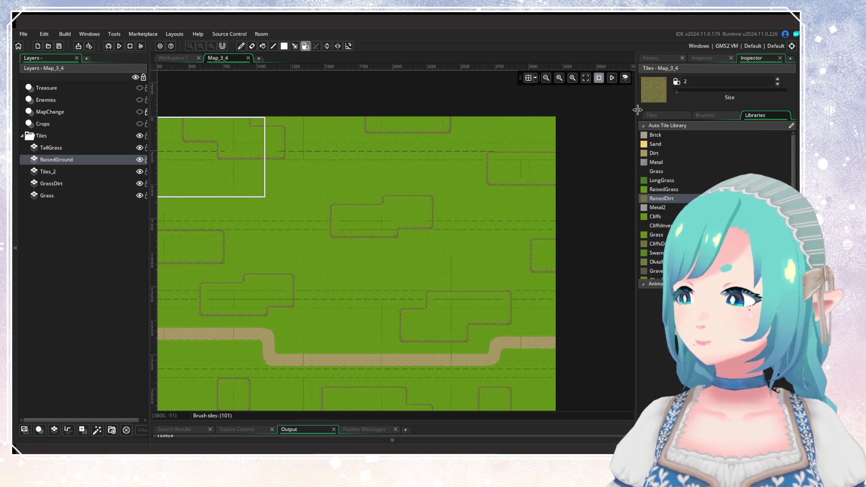
Step: Pan across the map to review it, then make the TallGrass layer active
drag(383, 266, 464, 139)
drag(474, 239, 412, 182)
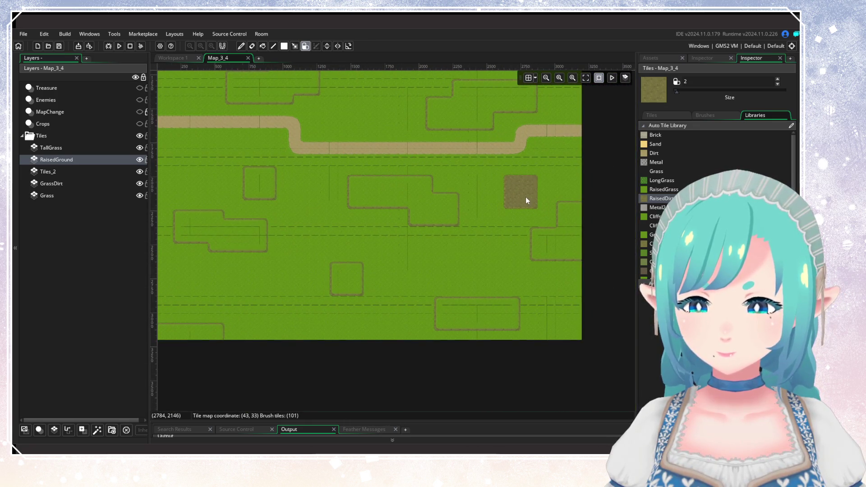
scroll(668, 190, down, 1)
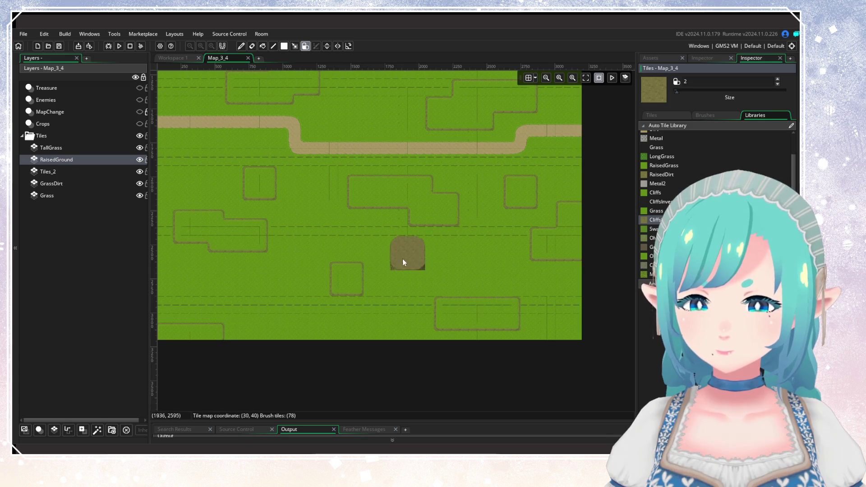
scroll(520, 280, down, 2)
scroll(521, 281, up, 2)
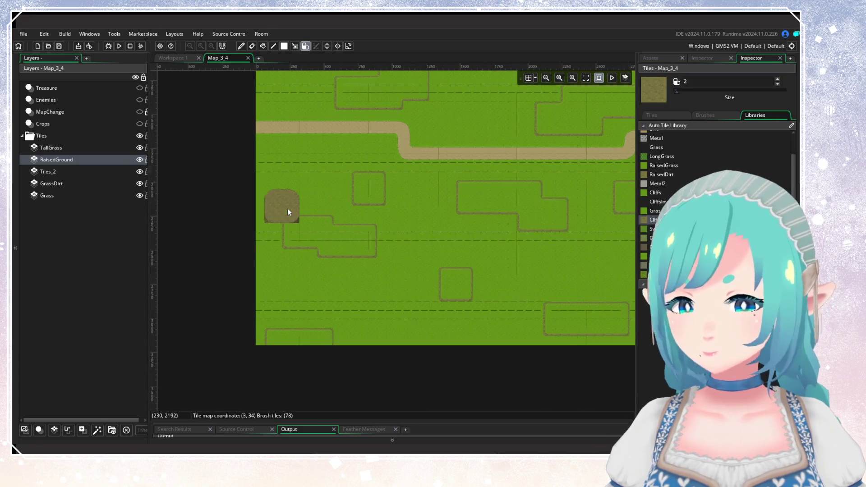
click(67, 147)
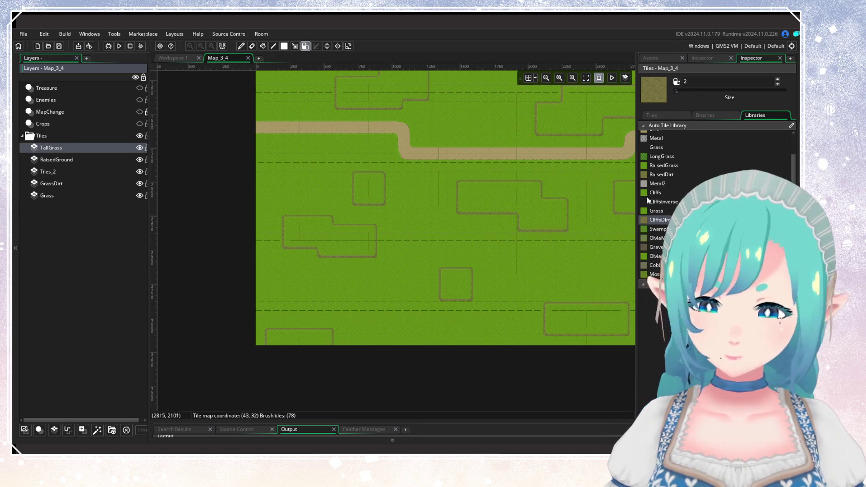
Step: With LongGrass at brush size 1, paint a patch near the middle and trim its left column
click(667, 157)
drag(459, 275, 400, 278)
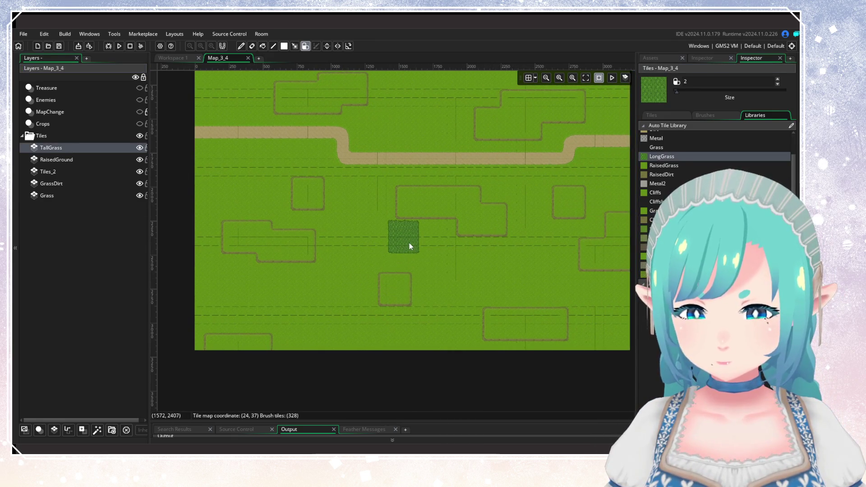
click(777, 84)
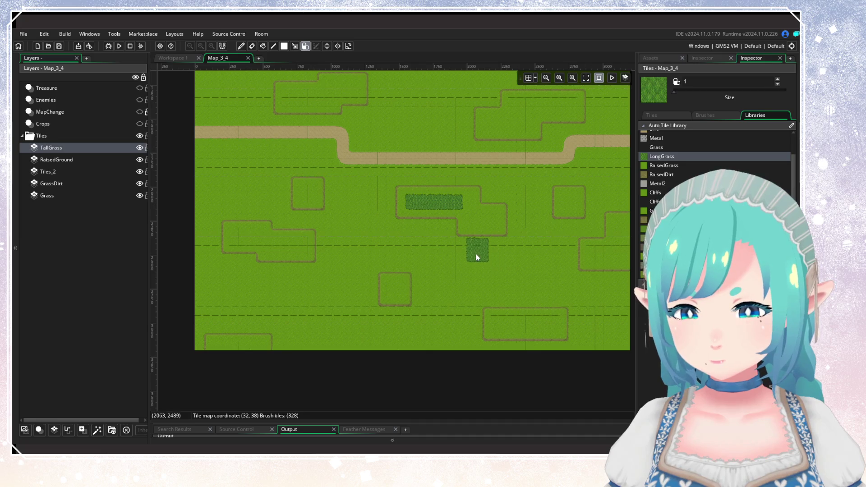
mouse_move(470, 256)
mouse_down()
mouse_move(507, 257)
mouse_move(472, 262)
mouse_up()
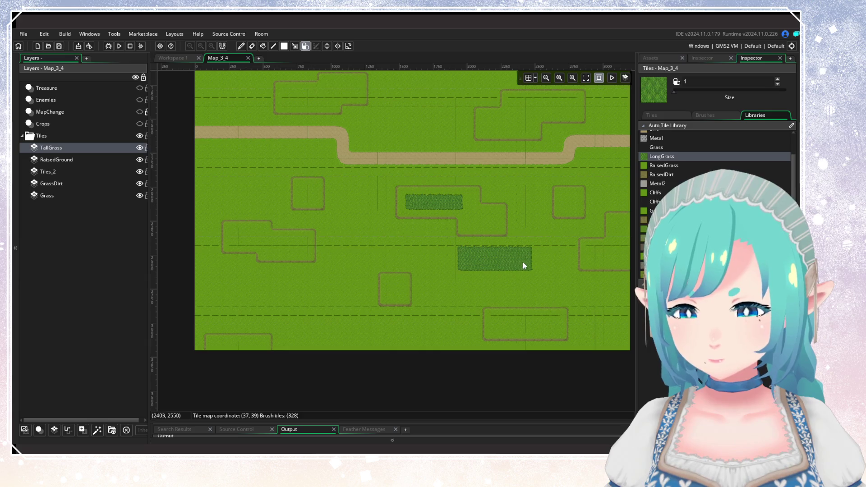
click(528, 253)
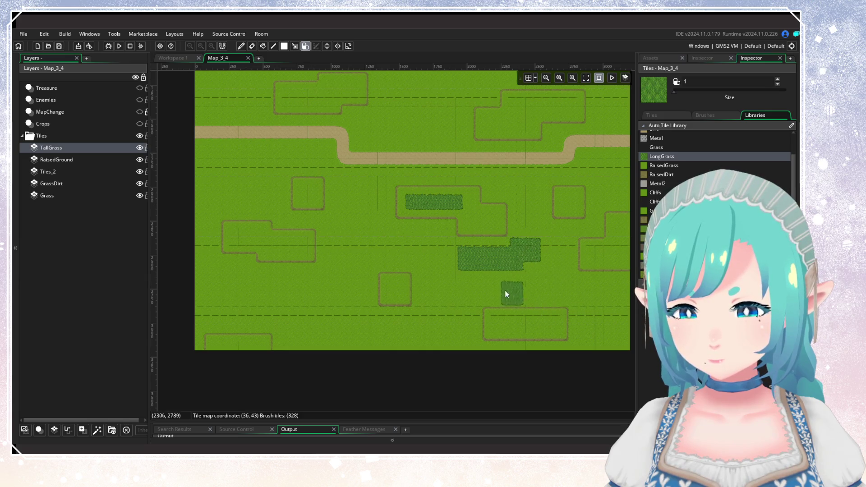
right_click(464, 261)
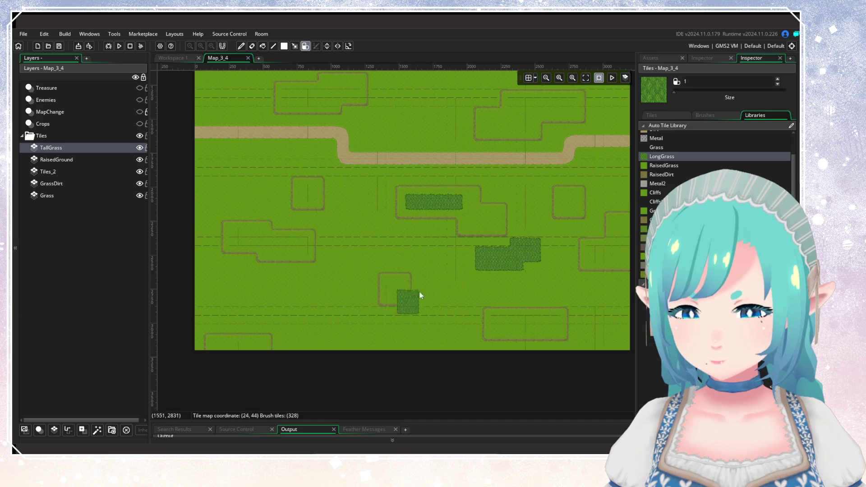
drag(327, 288, 427, 292)
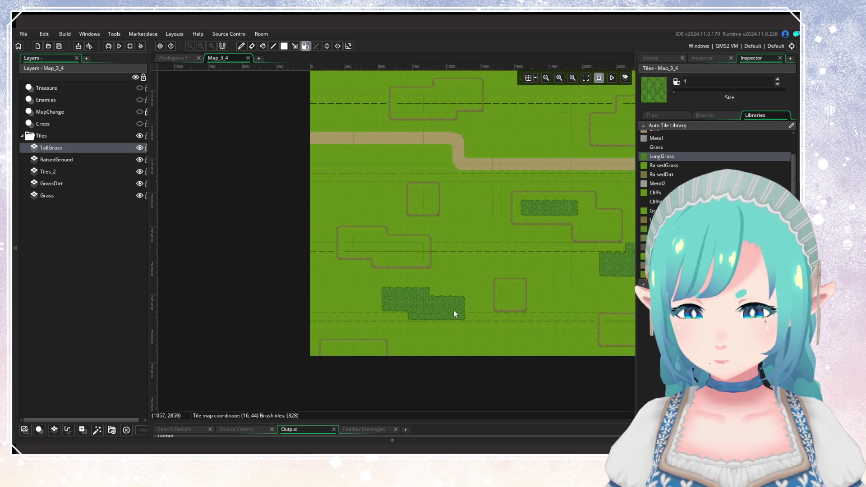
mouse_move(424, 249)
mouse_down()
mouse_move(394, 399)
mouse_move(301, 314)
mouse_up()
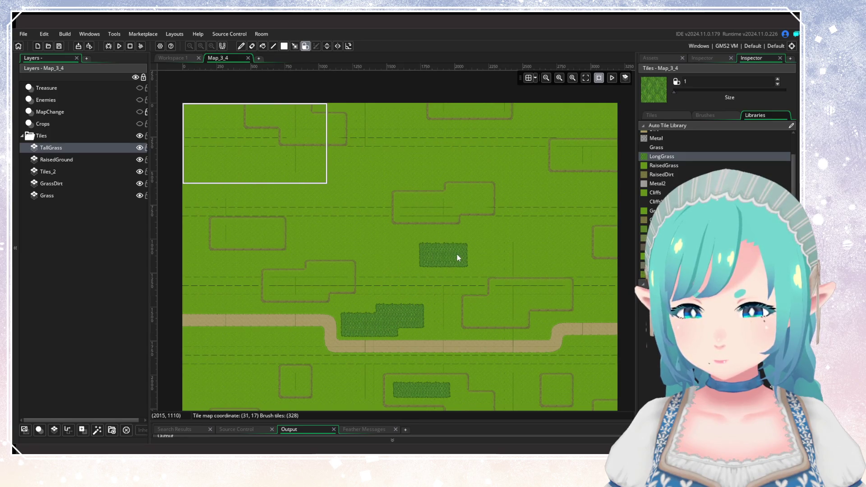
Step: Paint LongGrass around the top-left corner, replacing a long vertical strip with small patches
scroll(341, 259, up, 3)
scroll(340, 259, left, 3)
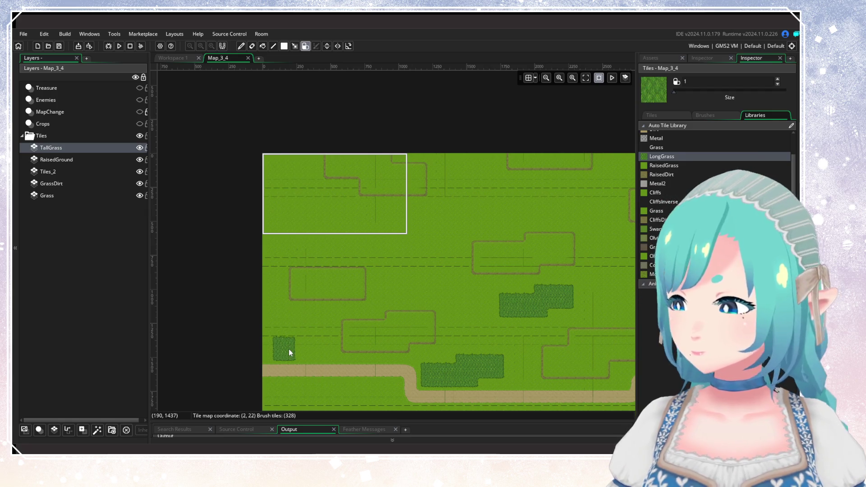
scroll(372, 319, left, 2)
scroll(371, 318, down, 1)
scroll(372, 319, left, 2)
scroll(372, 319, down, 1)
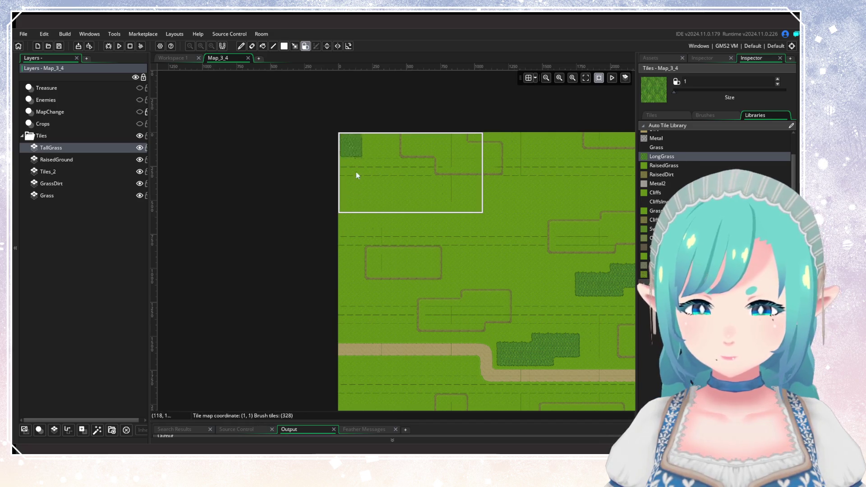
drag(372, 333, 372, 314)
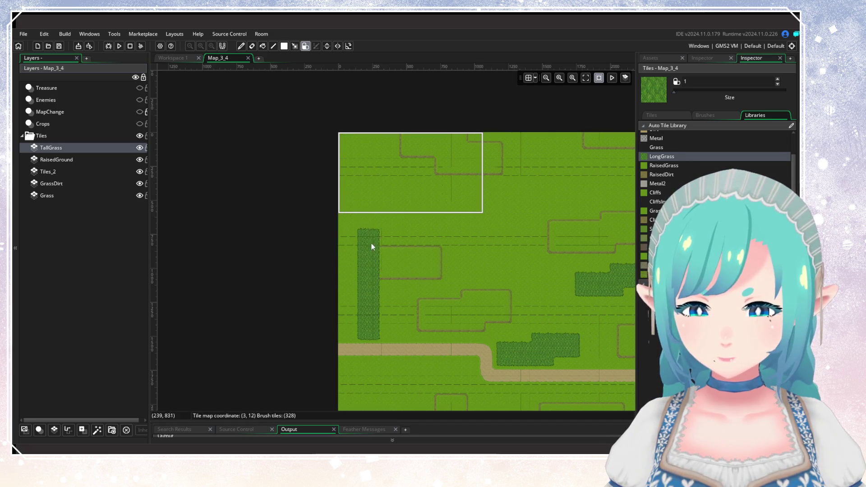
drag(371, 244, 367, 174)
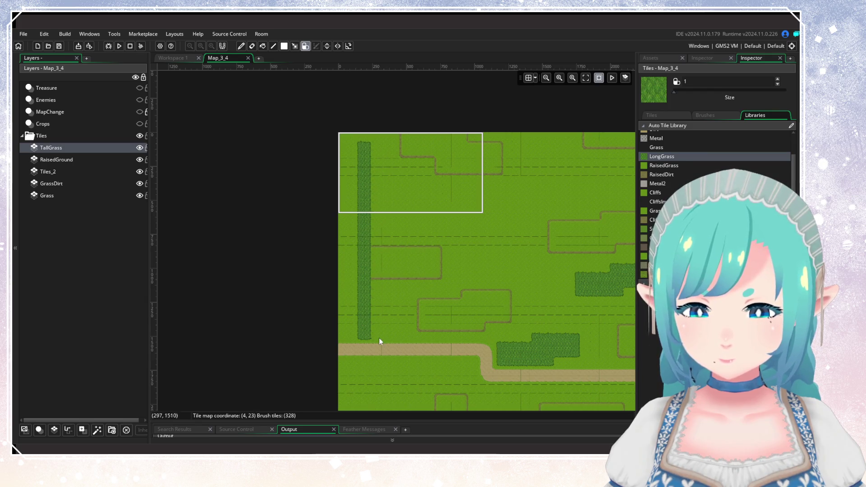
click(419, 307)
mouse_move(358, 211)
mouse_down()
mouse_move(363, 160)
mouse_move(365, 300)
mouse_up()
click(342, 340)
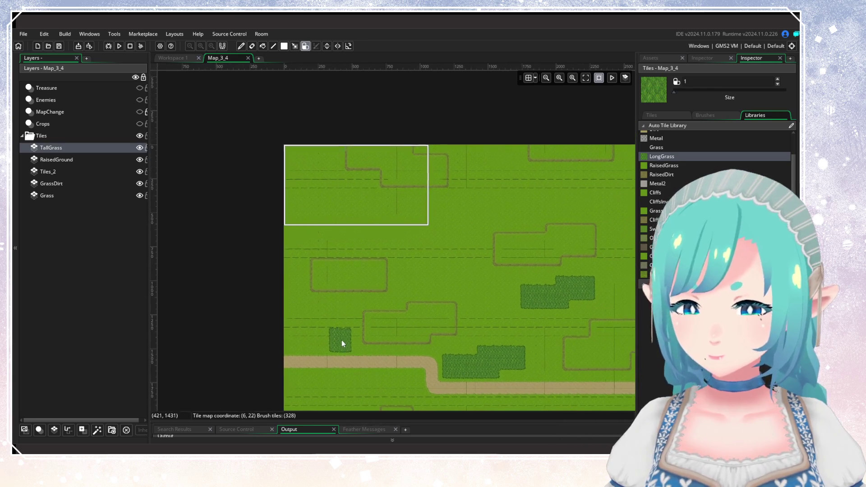
click(360, 212)
Step: Widen the LongGrass patch near the top of the map
scroll(385, 223, right, 2)
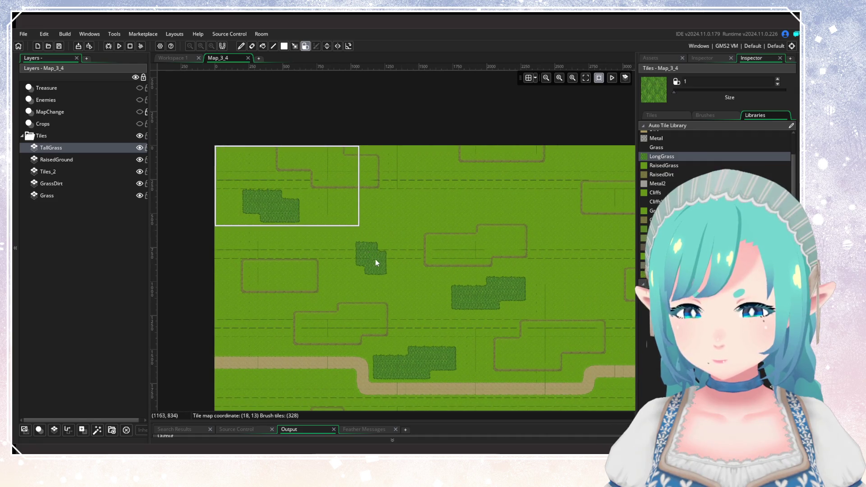
scroll(427, 237, right, 3)
scroll(428, 237, up, 1)
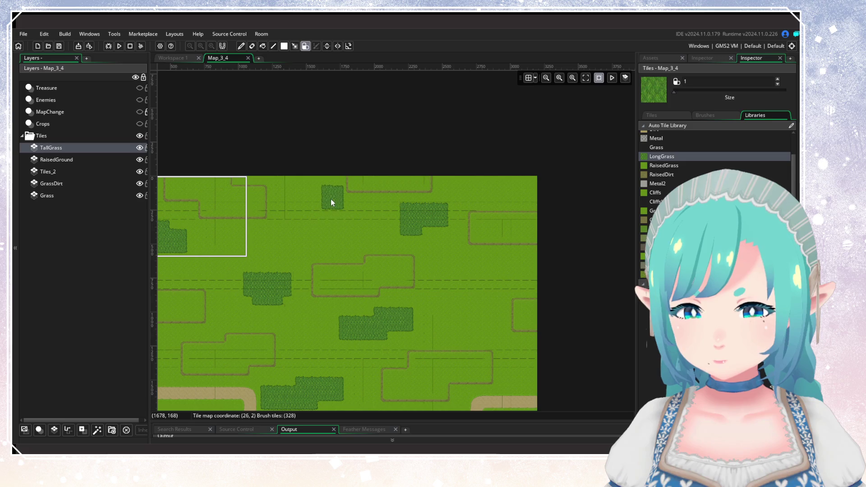
click(498, 278)
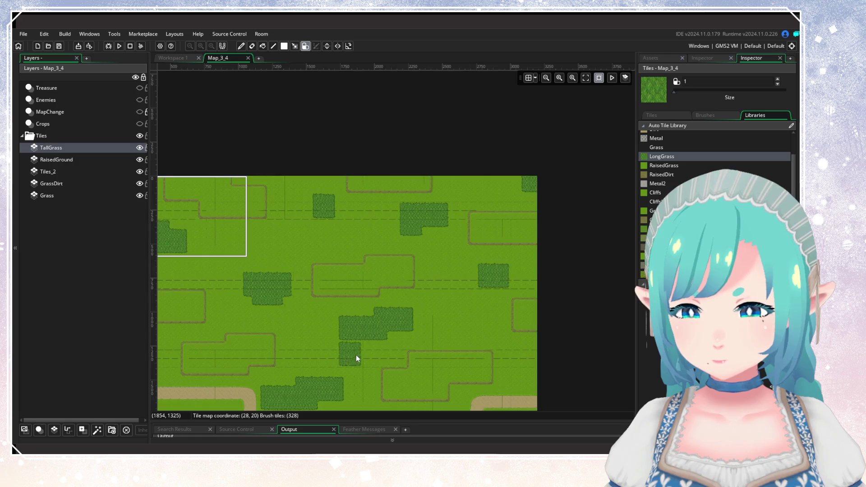
Step: Paint and trim LongGrass along the bottom edge and grow the bottom-right patch leftward
scroll(355, 354, down, 3)
scroll(356, 355, left, 1)
scroll(419, 347, down, 3)
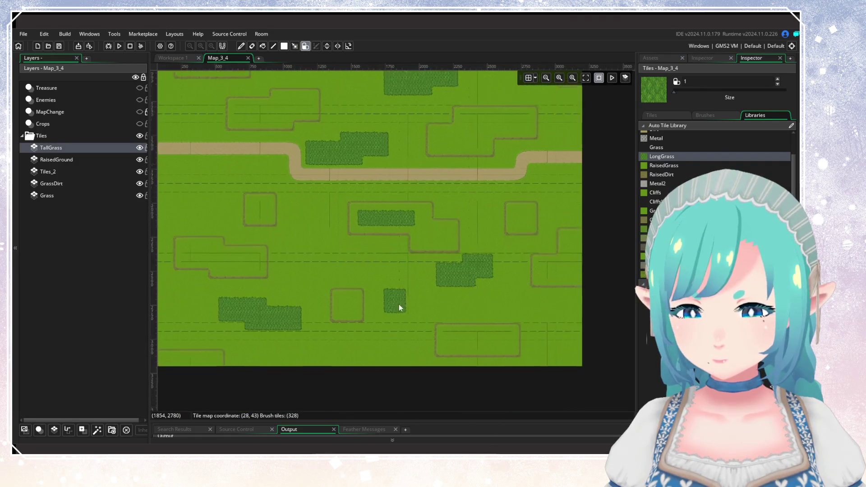
scroll(396, 304, up, 3)
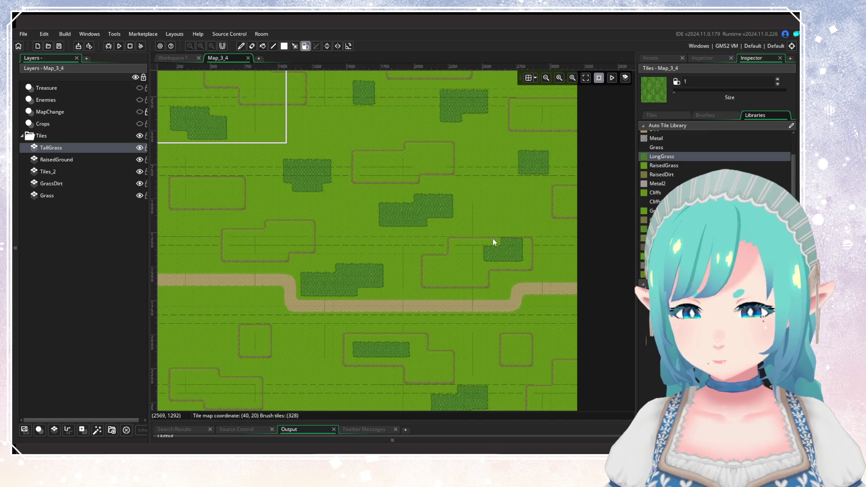
scroll(354, 339, down, 1)
scroll(354, 339, left, 4)
scroll(441, 356, down, 3)
scroll(355, 231, right, 2)
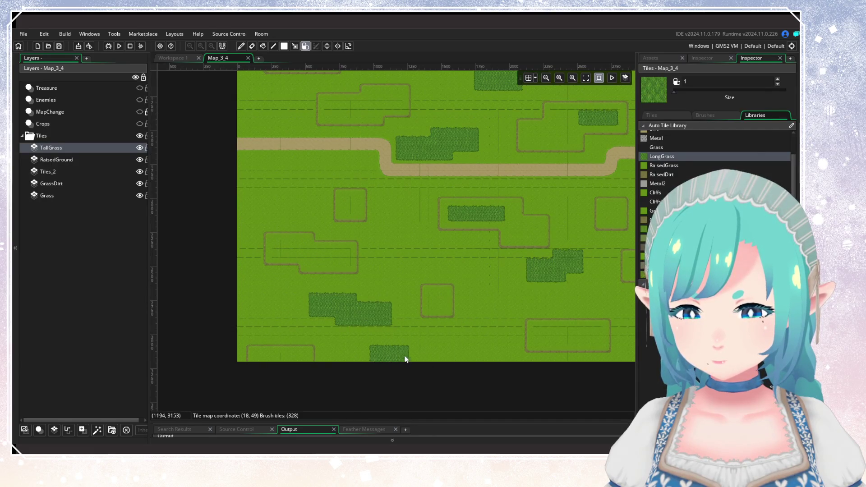
drag(405, 359, 457, 360)
mouse_move(379, 350)
mouse_down()
mouse_move(471, 345)
mouse_move(406, 339)
mouse_up()
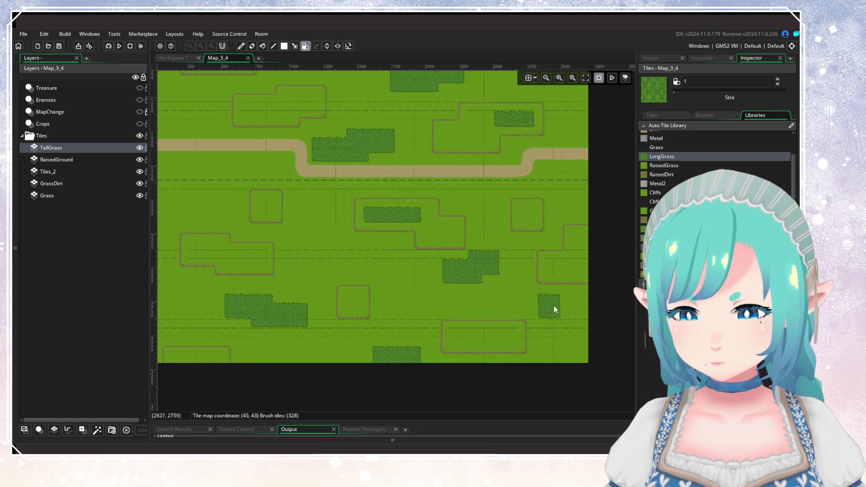
click(564, 327)
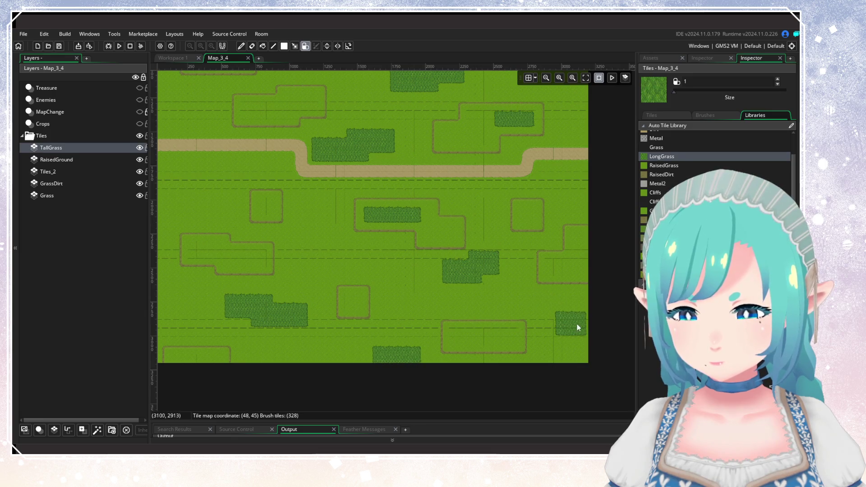
drag(281, 276, 416, 316)
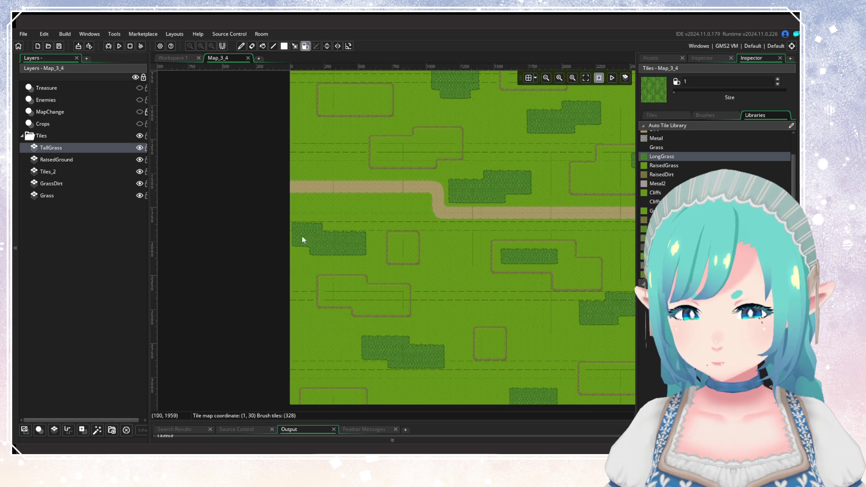
drag(361, 288, 269, 298)
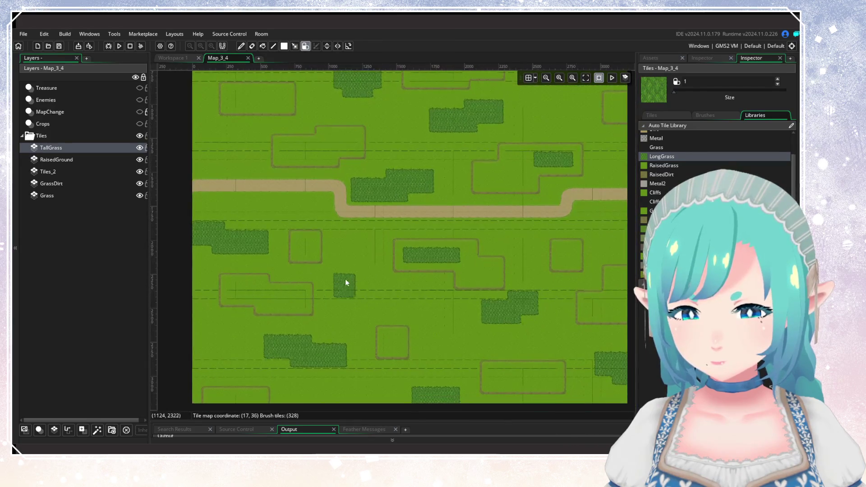
Step: Widen the small lower-left LongGrass patch rightward on the TallGrass layer
scroll(300, 296, down, 2)
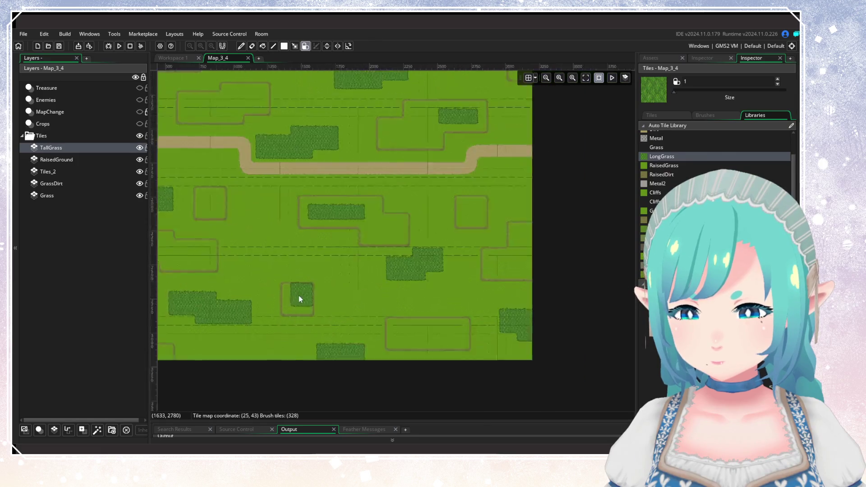
scroll(332, 267, up, 2)
scroll(373, 374, up, 10)
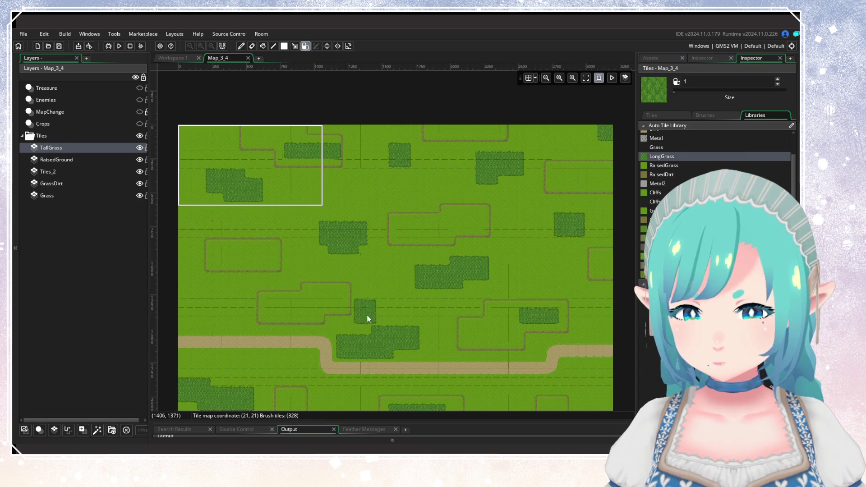
scroll(367, 318, up, 1)
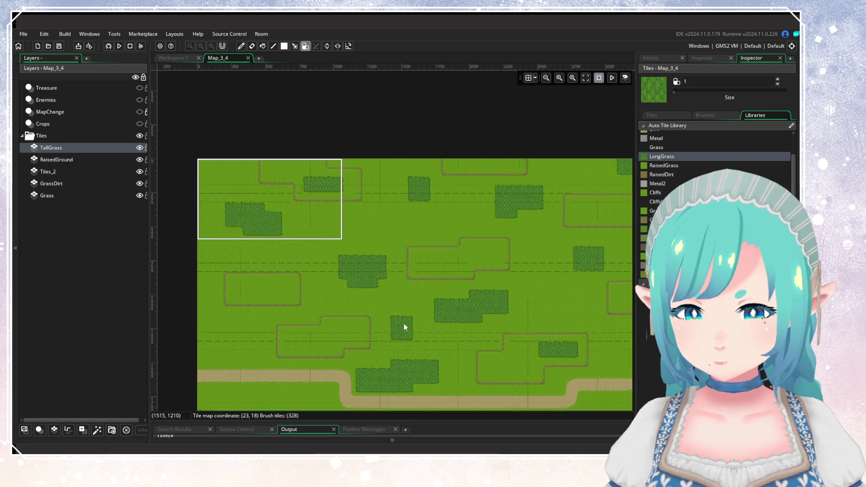
scroll(340, 272, down, 5)
scroll(372, 336, left, 4)
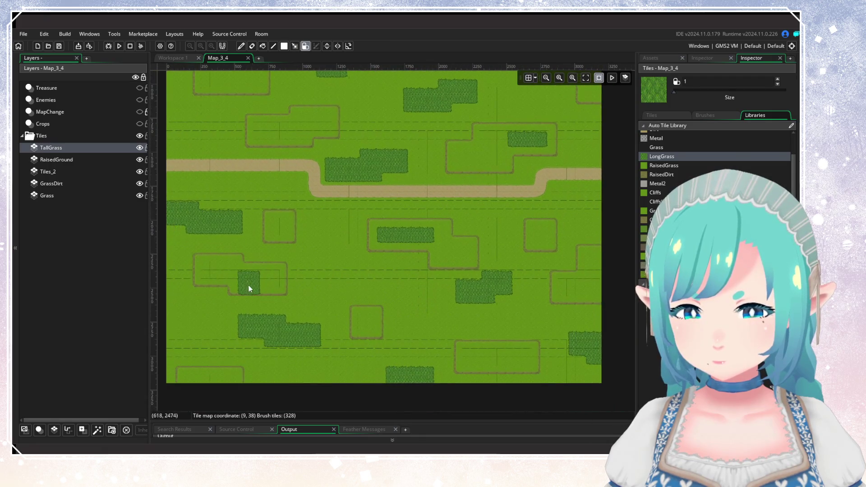
drag(212, 275, 230, 276)
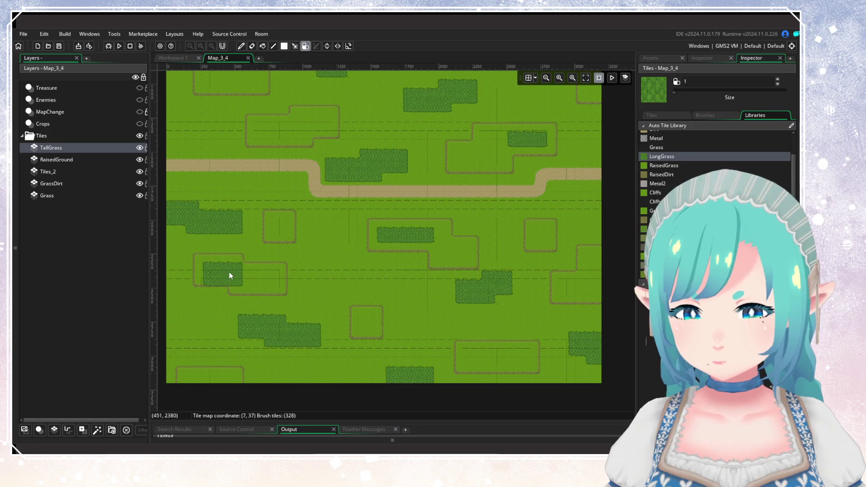
scroll(477, 234, down, 2)
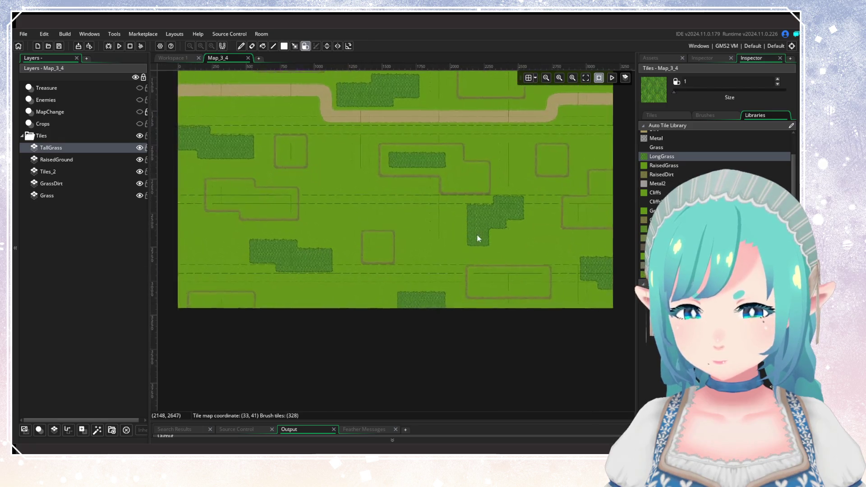
scroll(477, 235, left, 1)
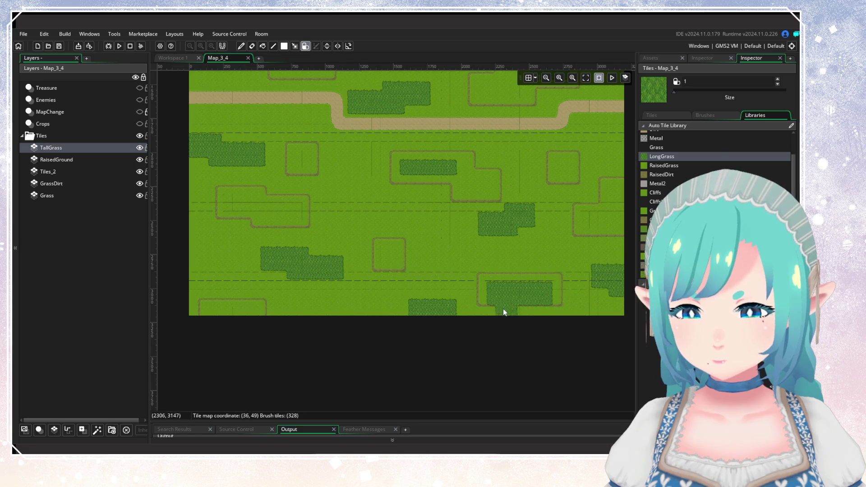
scroll(409, 297, up, 1)
scroll(409, 297, down, 4)
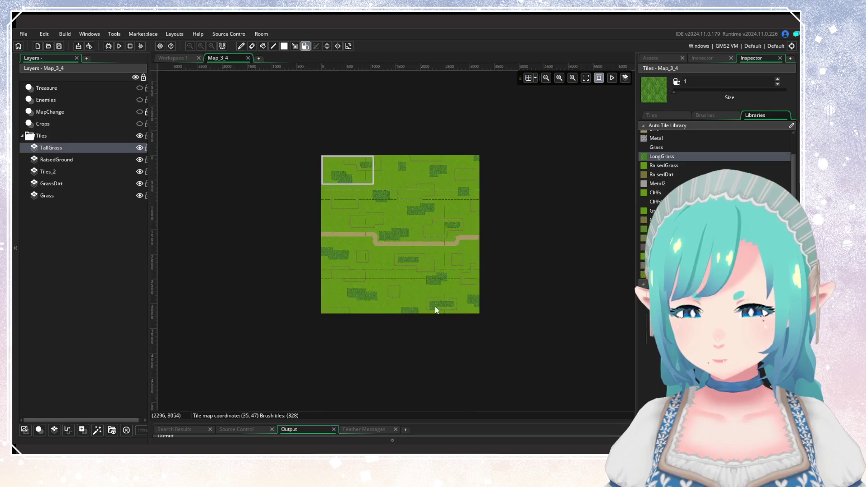
scroll(413, 300, up, 3)
scroll(374, 288, up, 2)
scroll(374, 288, left, 1)
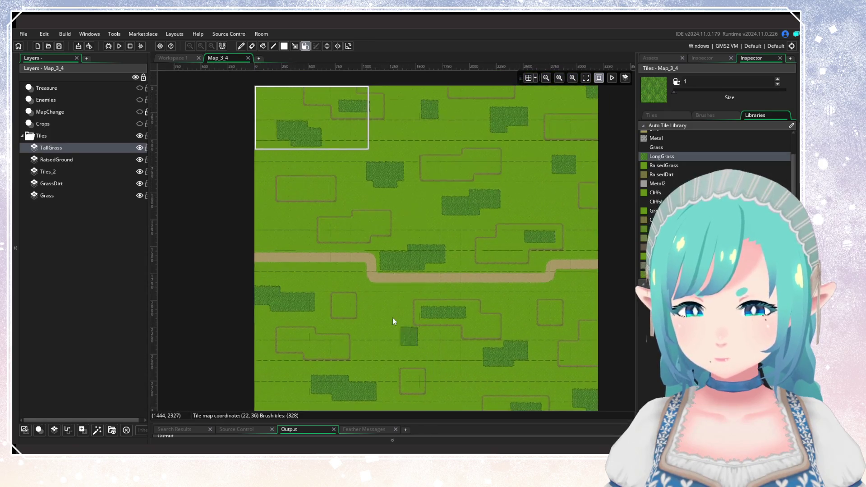
scroll(392, 318, down, 2)
scroll(379, 312, up, 2)
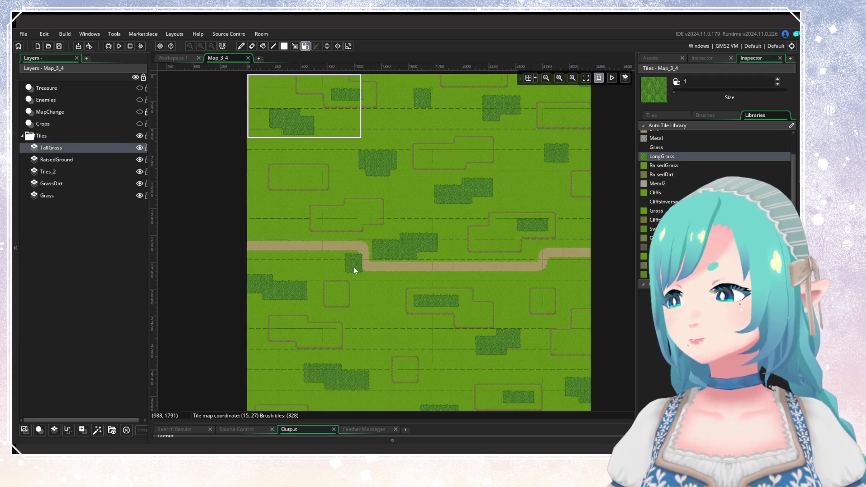
scroll(353, 267, down, 1)
scroll(343, 295, up, 1)
scroll(354, 301, down, 2)
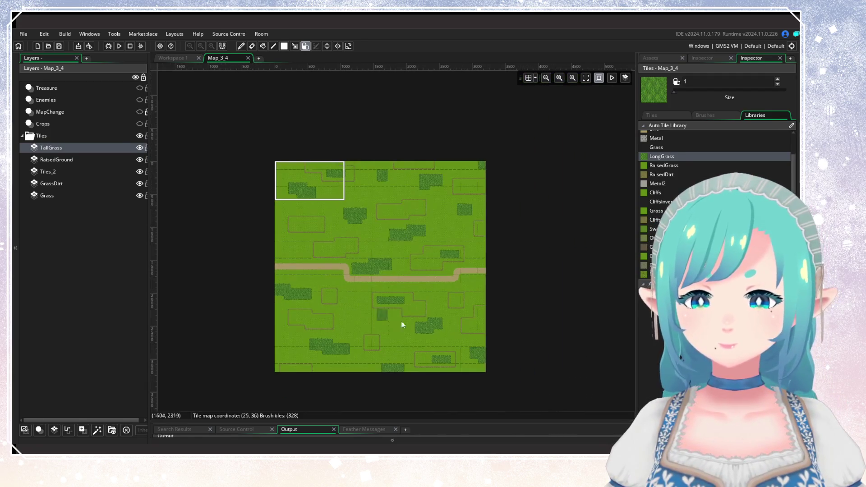
scroll(345, 312, up, 6)
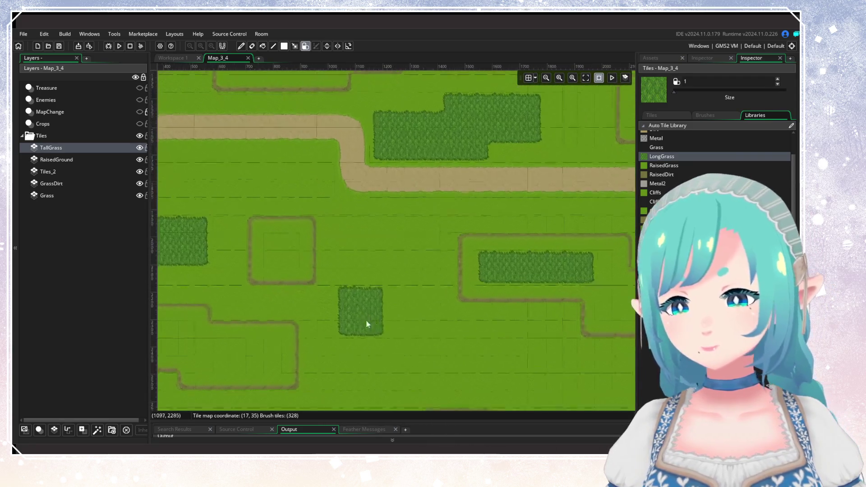
scroll(338, 274, up, 2)
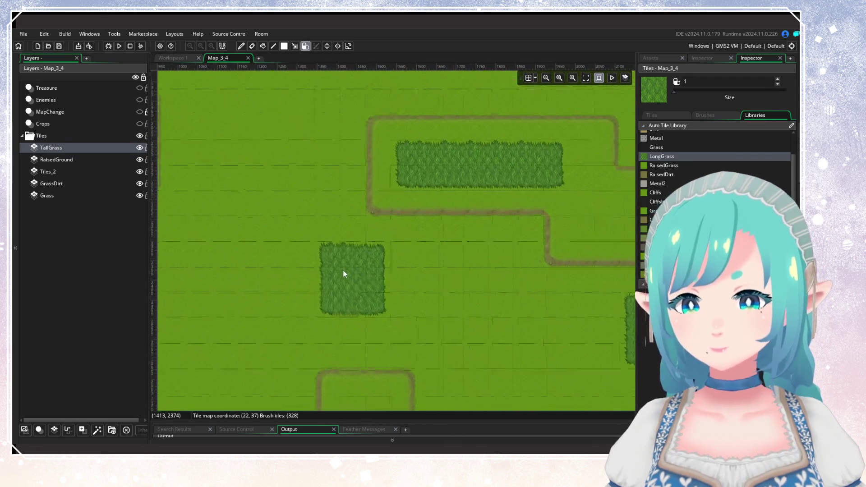
scroll(295, 277, down, 5)
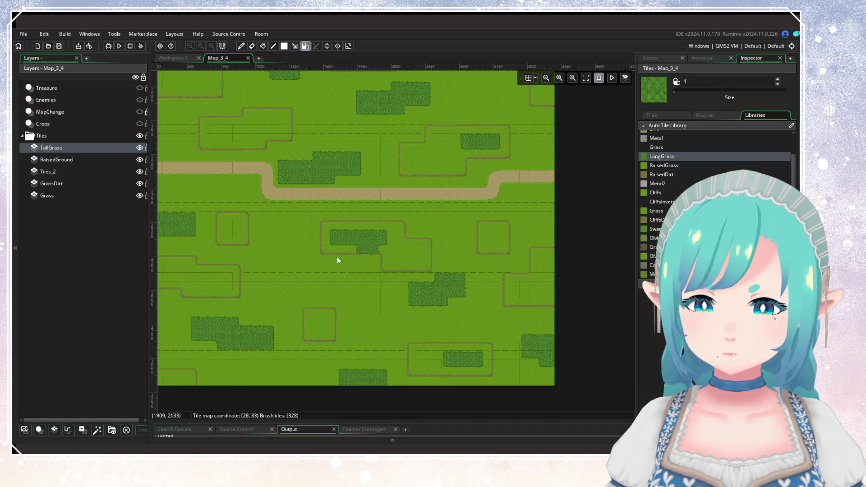
Step: Pan the 12000x8000 world-map reference south to study the farmland terrain
drag(337, 256, 367, 376)
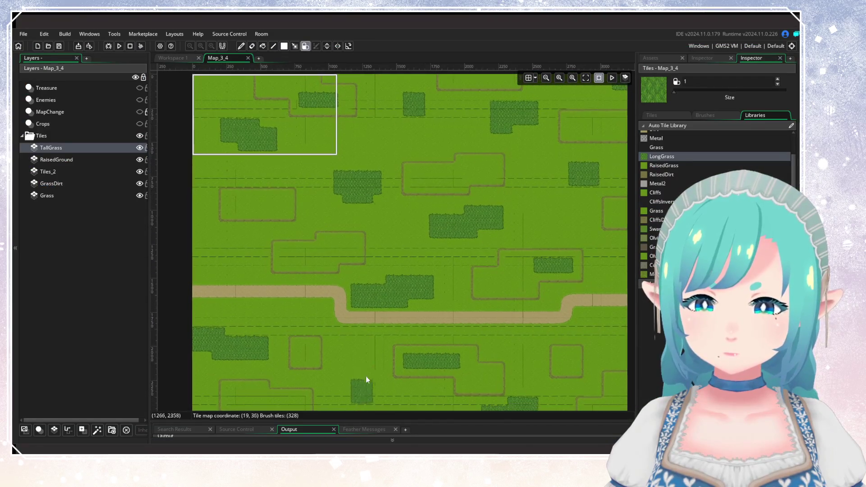
scroll(372, 348, up, 2)
scroll(377, 320, down, 3)
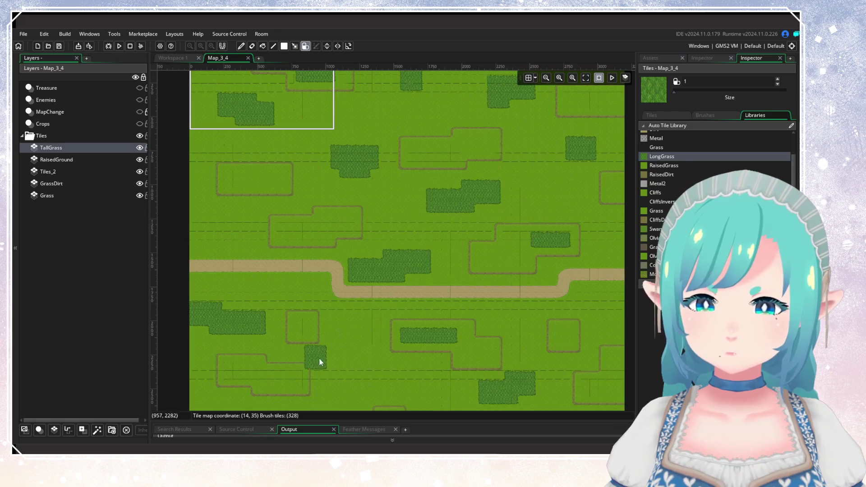
key(alt+Tab)
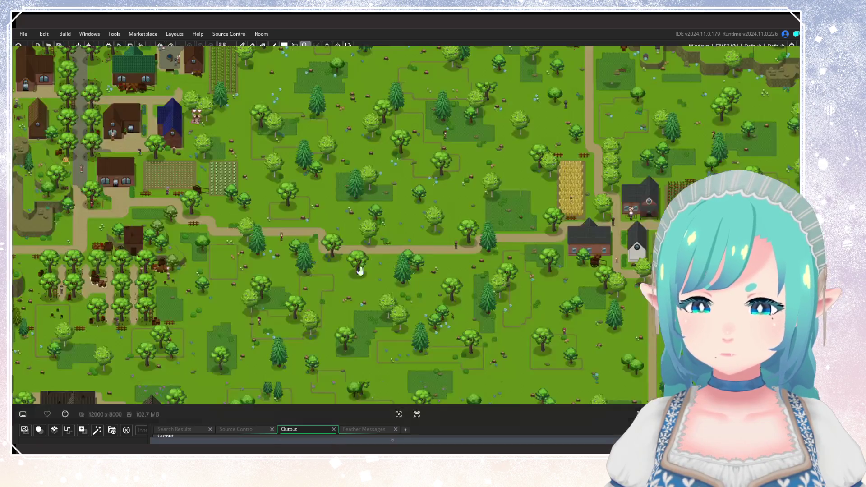
scroll(359, 267, up, 2)
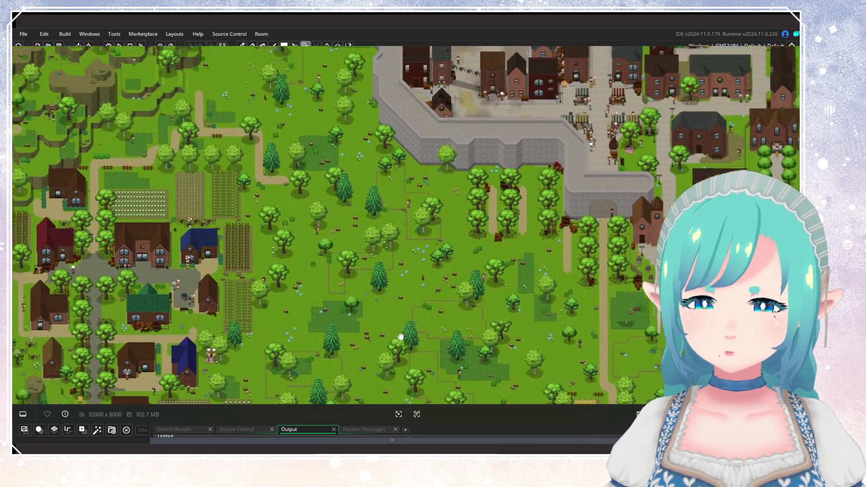
mouse_move(401, 336)
mouse_down()
mouse_move(421, 367)
mouse_move(397, 145)
mouse_move(367, 112)
mouse_up()
mouse_move(391, 265)
mouse_down()
mouse_move(396, 110)
mouse_move(401, 227)
mouse_up()
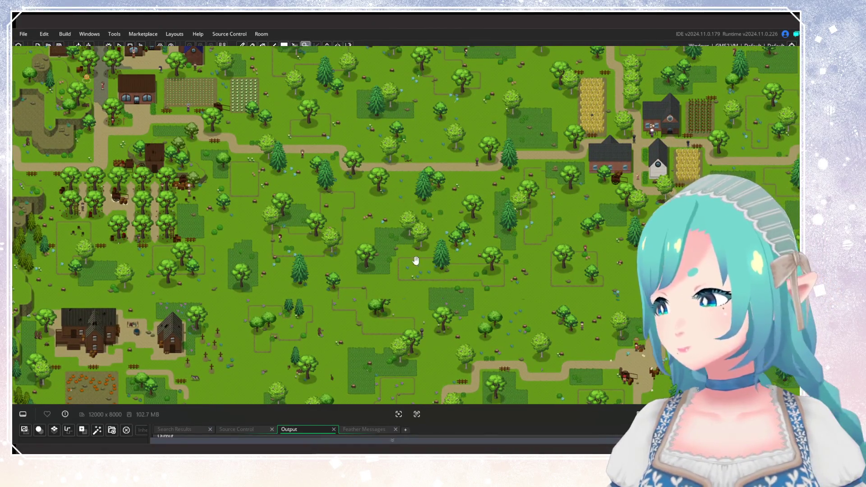
scroll(477, 212, up, 2)
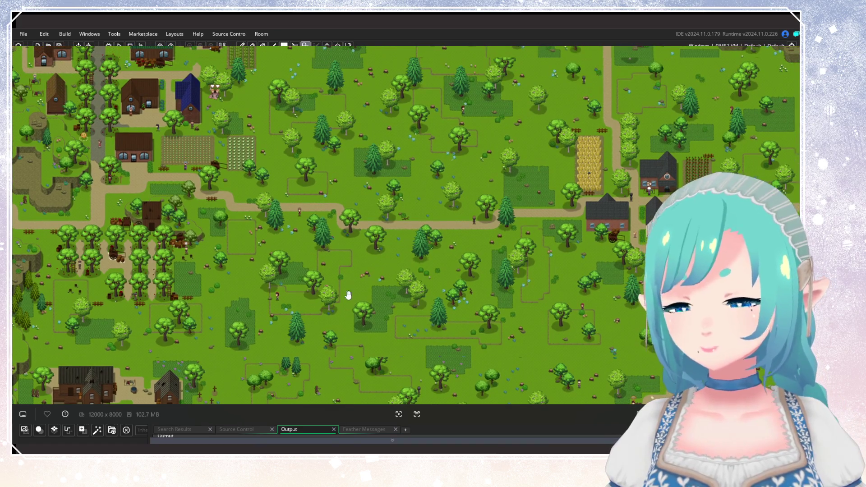
Step: Survey the reference map's houses, castle and coastline, then go back to the Map_3_4 room
drag(367, 220, 341, 343)
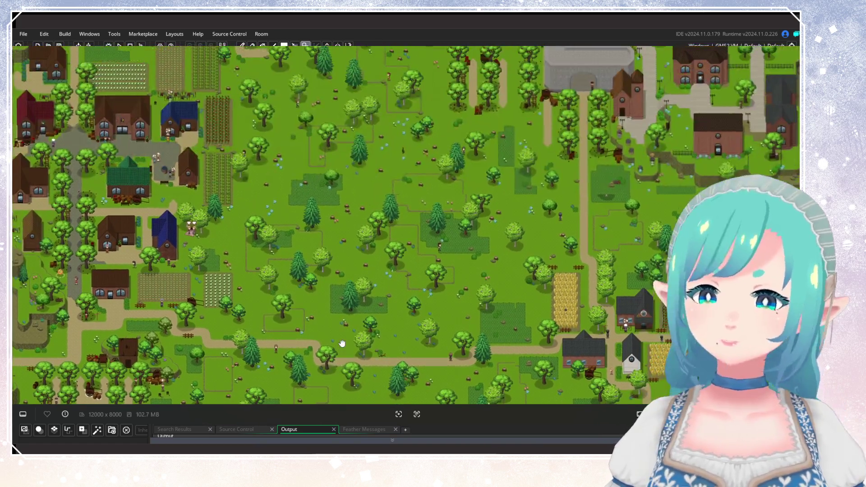
scroll(176, 58, down, 6)
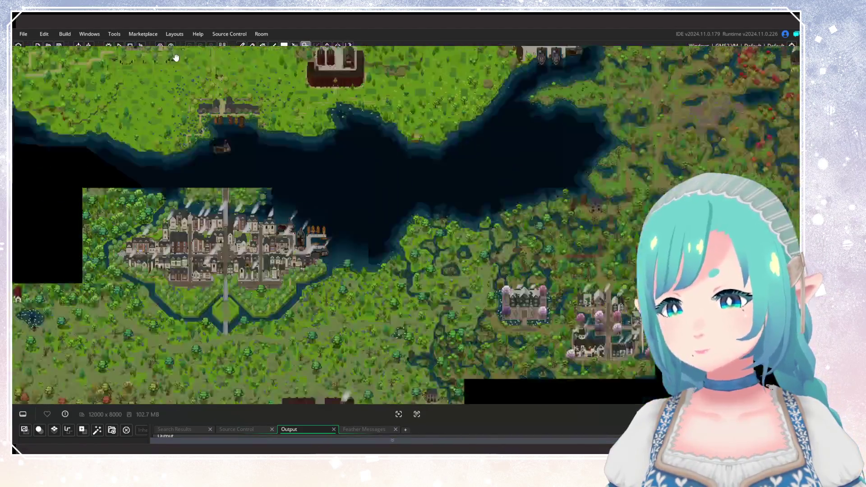
scroll(176, 58, up, 1)
drag(176, 58, 253, 197)
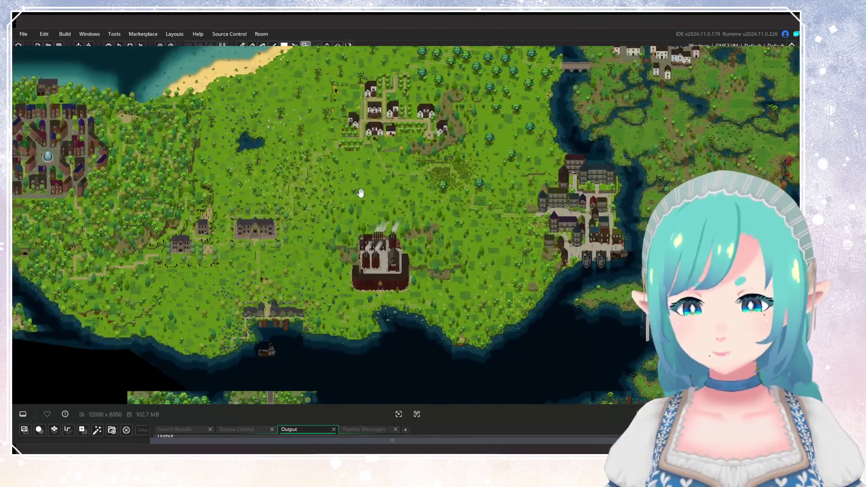
scroll(207, 294, up, 6)
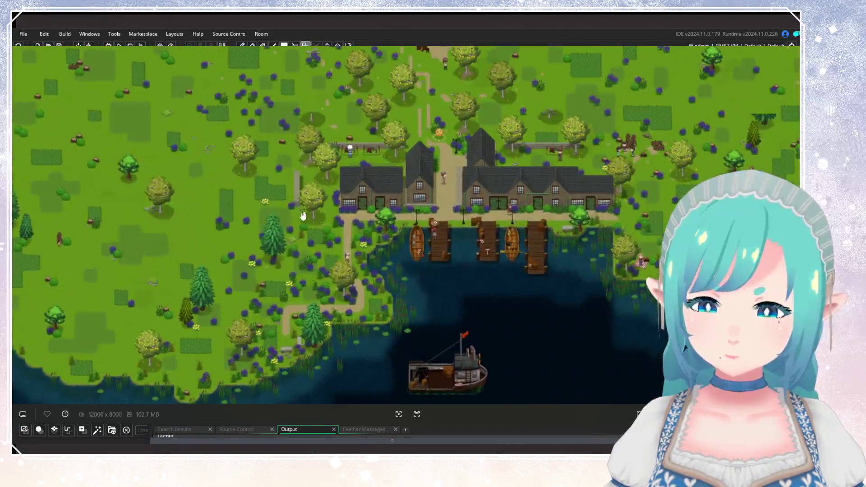
scroll(393, 204, down, 10)
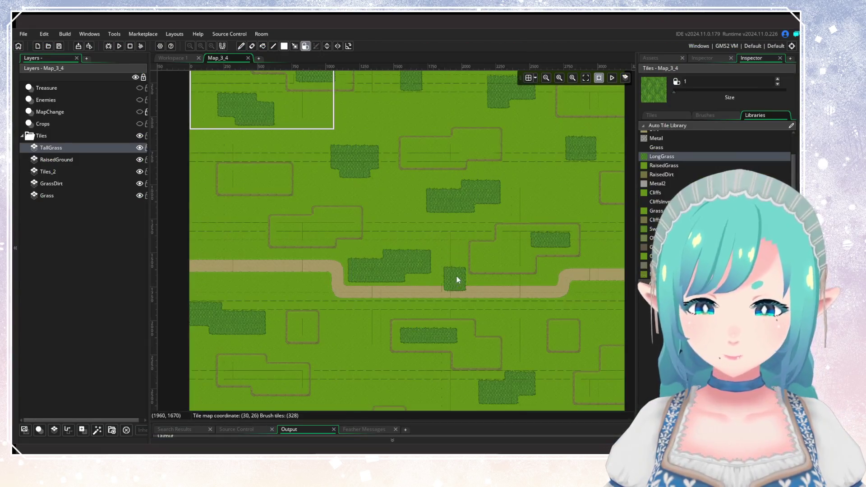
mouse_move(457, 276)
mouse_down()
mouse_move(384, 188)
mouse_move(466, 245)
mouse_move(431, 263)
mouse_up()
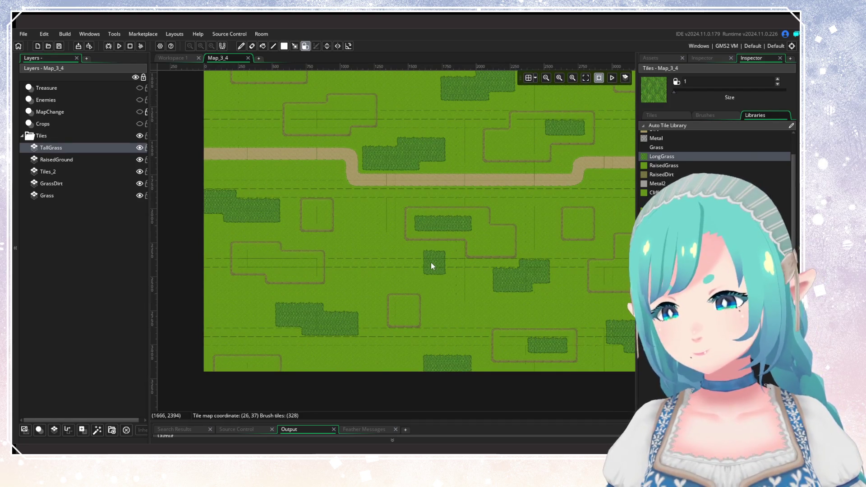
Step: Erase the lone LongGrass patch below the dirt path, then switch the brush from RaisedDirt back to grass
right_click(432, 262)
click(663, 198)
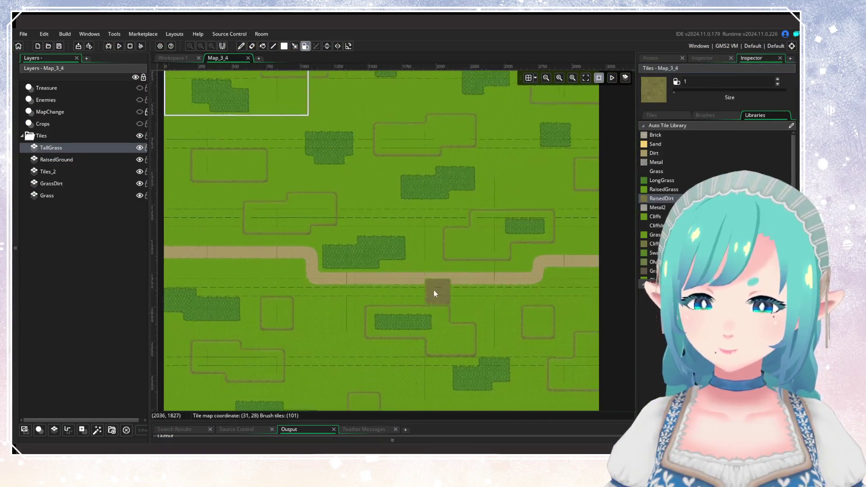
scroll(435, 294, up, 2)
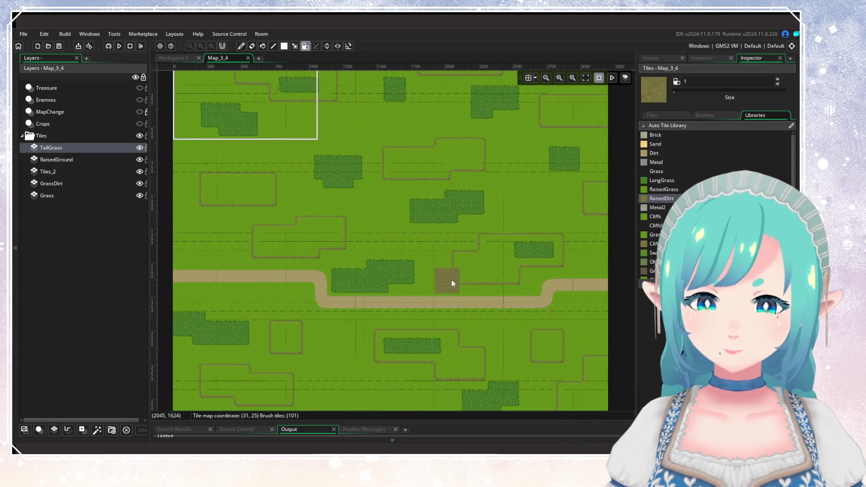
scroll(455, 269, down, 5)
scroll(662, 189, down, 1)
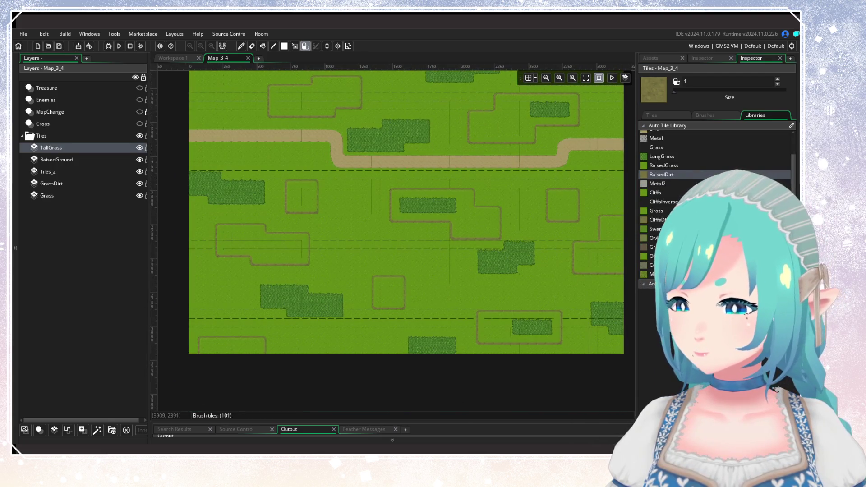
click(656, 211)
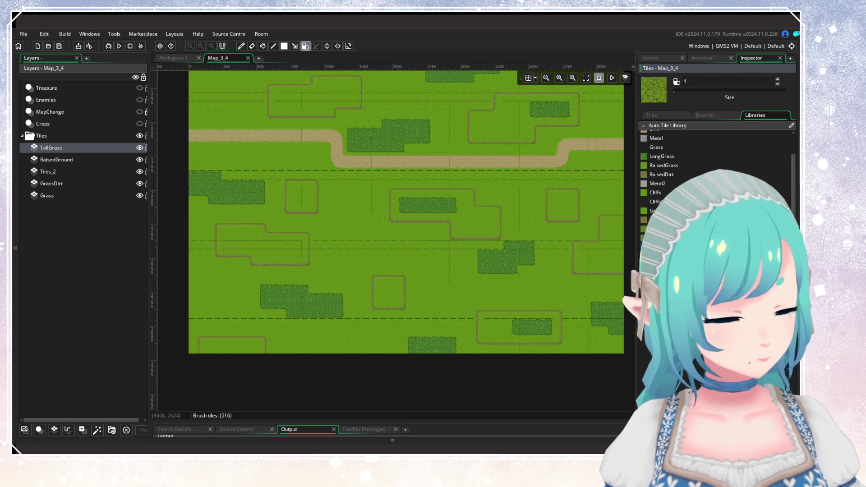
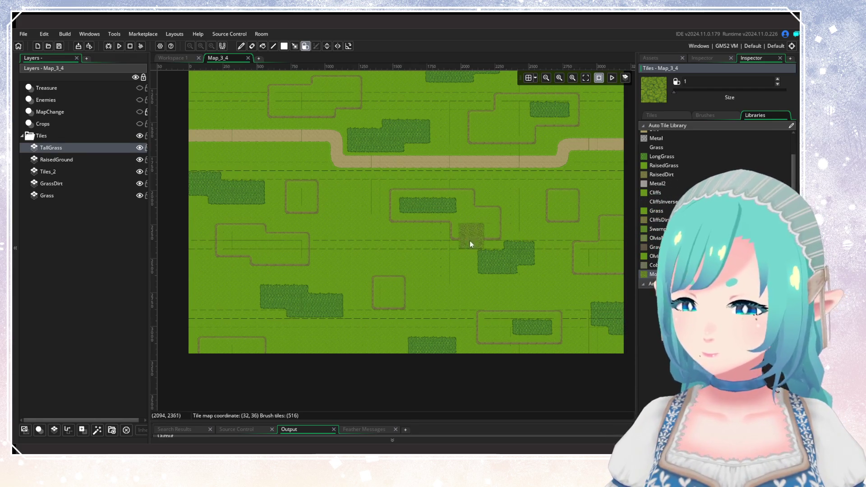
Step: Zoom in on the Map_3_4 room view
scroll(370, 228, up, 2)
scroll(369, 228, up, 3)
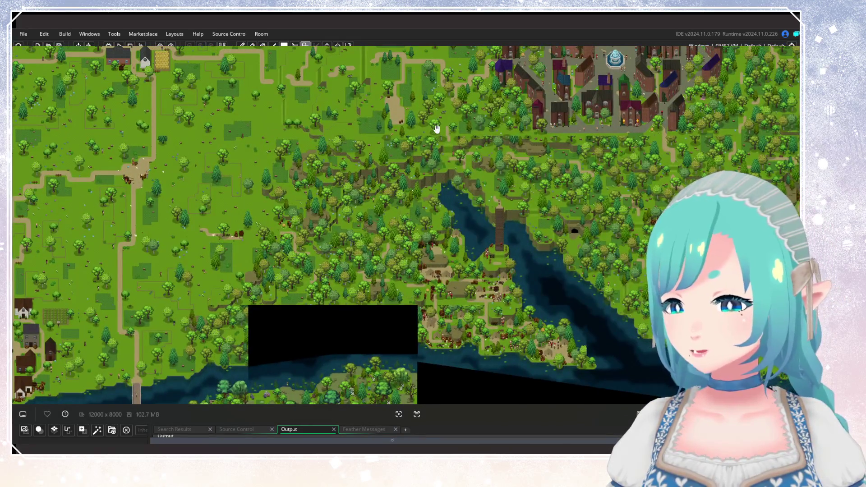
Step: Pan and zoom around the world map to survey the town, lake, village and river
mouse_move(516, 161)
mouse_down()
mouse_move(390, 209)
mouse_move(429, 195)
mouse_move(505, 257)
mouse_up()
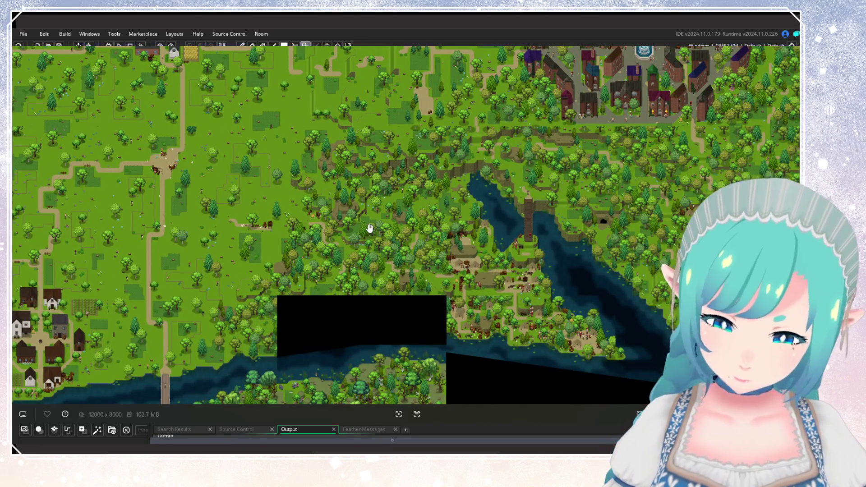
mouse_move(401, 191)
mouse_down()
mouse_move(350, 245)
mouse_move(272, 206)
mouse_move(128, 342)
mouse_move(560, 205)
mouse_up()
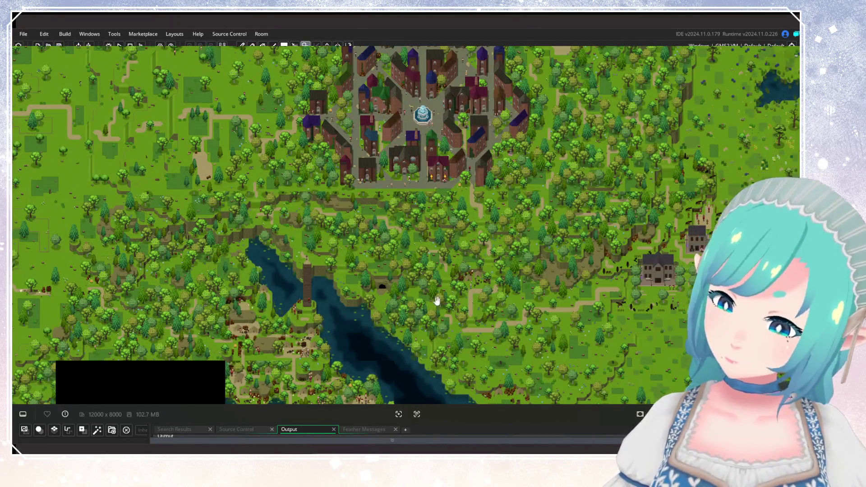
drag(437, 301, 504, 242)
drag(311, 298, 424, 287)
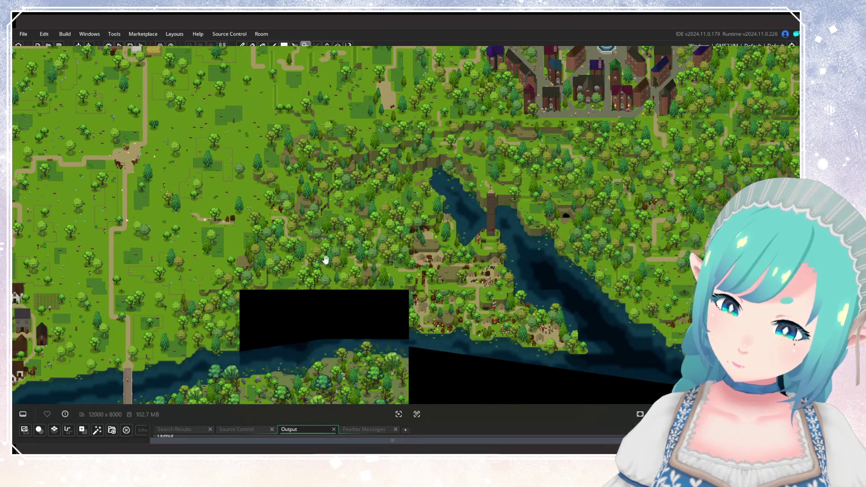
drag(295, 254, 165, 362)
mouse_move(383, 212)
mouse_down()
mouse_move(410, 218)
mouse_move(485, 202)
mouse_move(311, 245)
mouse_move(283, 284)
mouse_move(357, 240)
mouse_up()
mouse_move(260, 244)
mouse_down()
mouse_move(311, 159)
mouse_move(245, 294)
mouse_up()
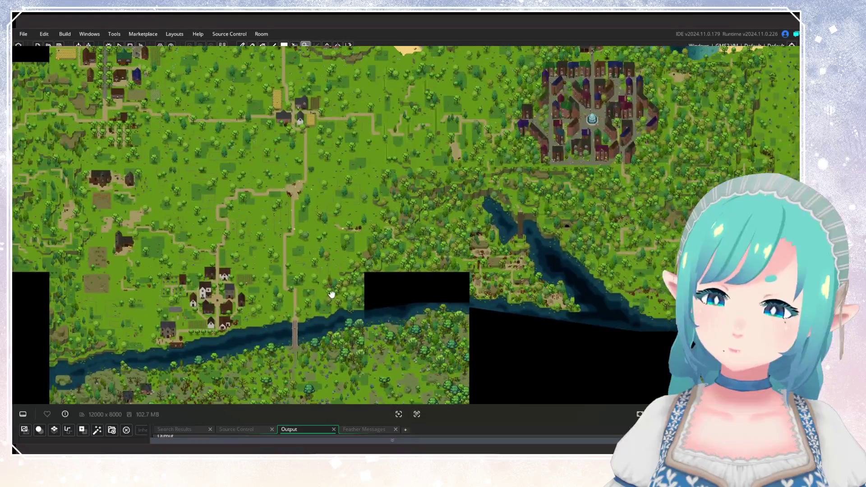
scroll(397, 239, up, 2)
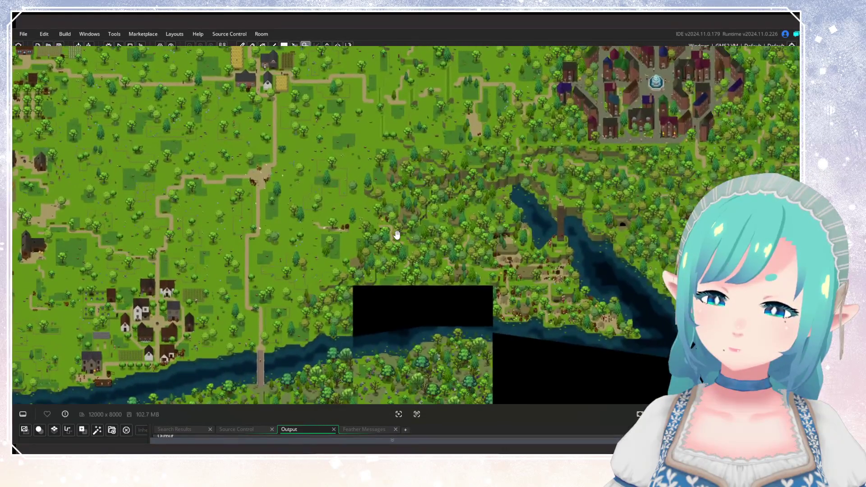
mouse_move(416, 211)
mouse_down()
mouse_move(251, 276)
mouse_move(347, 267)
mouse_move(284, 247)
mouse_move(439, 267)
mouse_up()
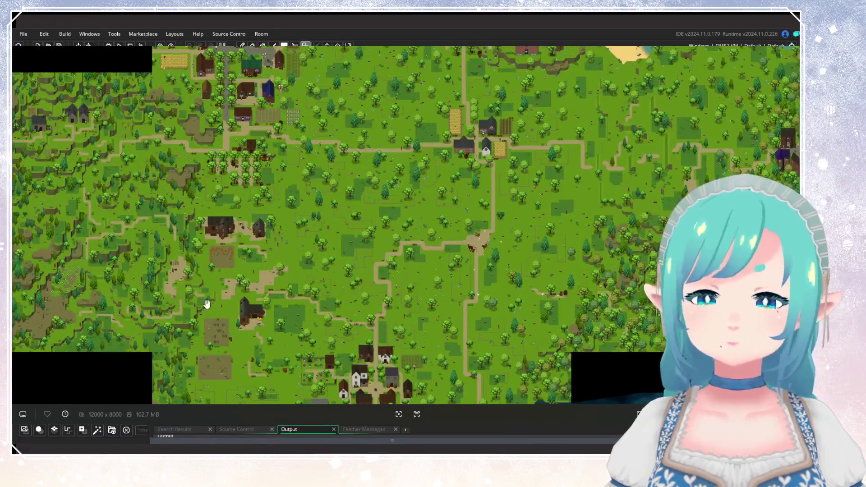
drag(315, 304, 315, 153)
scroll(345, 217, up, 5)
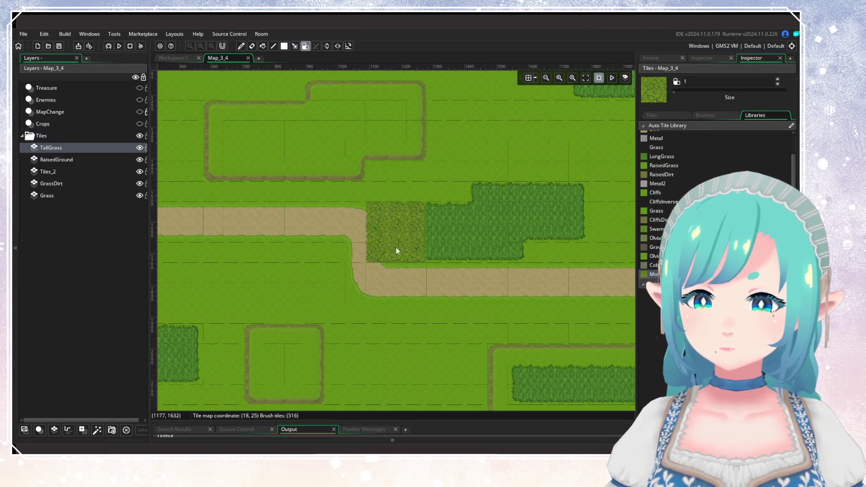
Step: Zoom the room view, then select the Crops layer and turn its visibility on
scroll(366, 351, up, 3)
scroll(258, 353, down, 5)
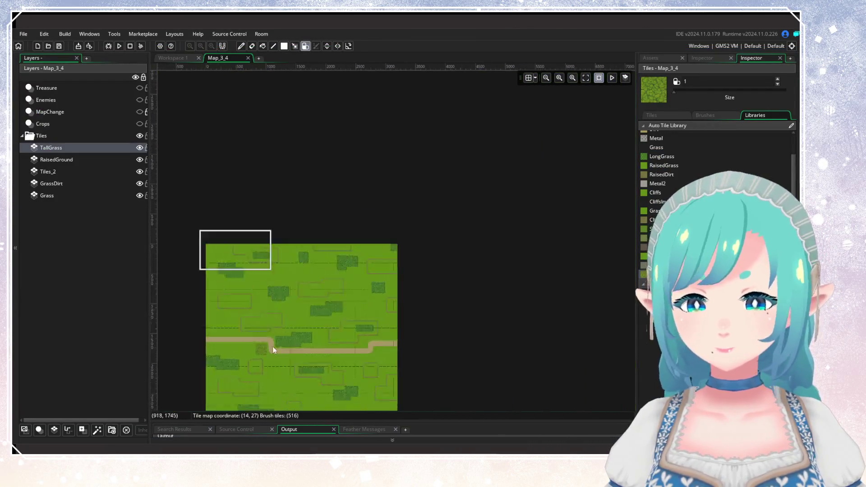
scroll(375, 315, up, 3)
scroll(314, 309, up, 3)
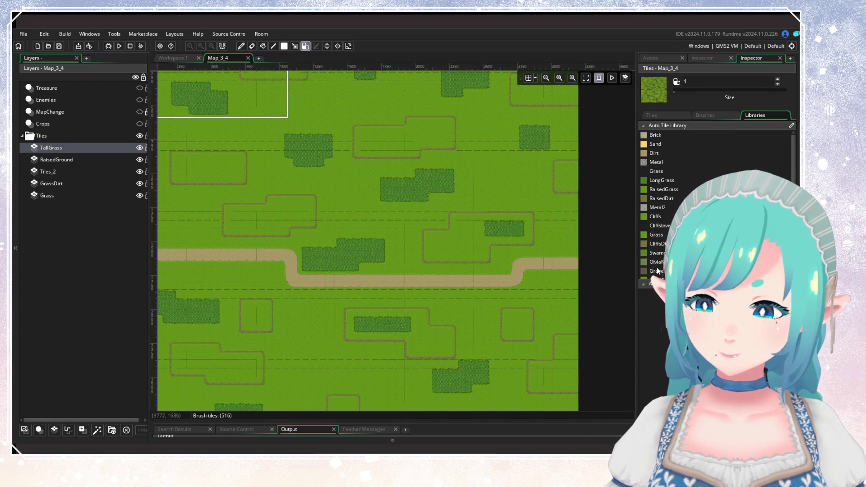
scroll(659, 273, down, 2)
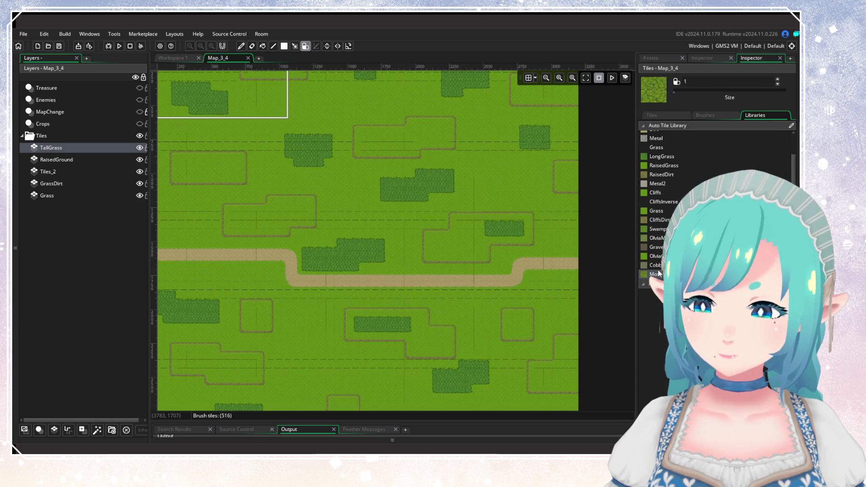
click(69, 125)
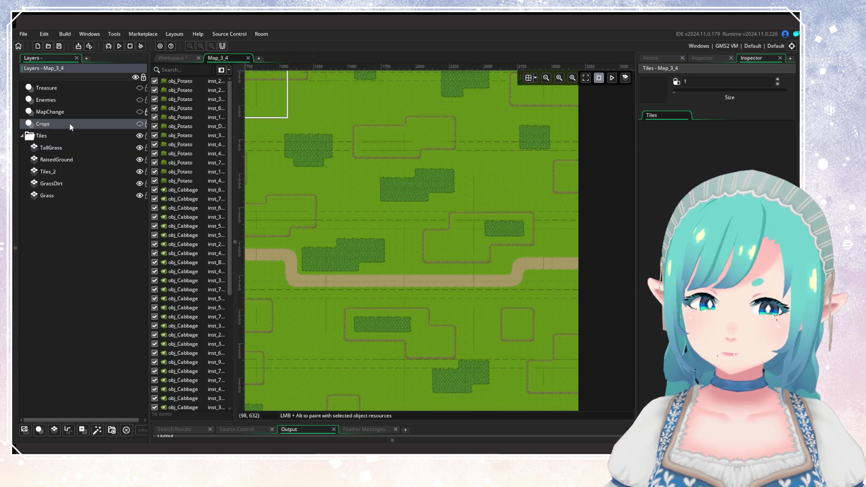
click(140, 124)
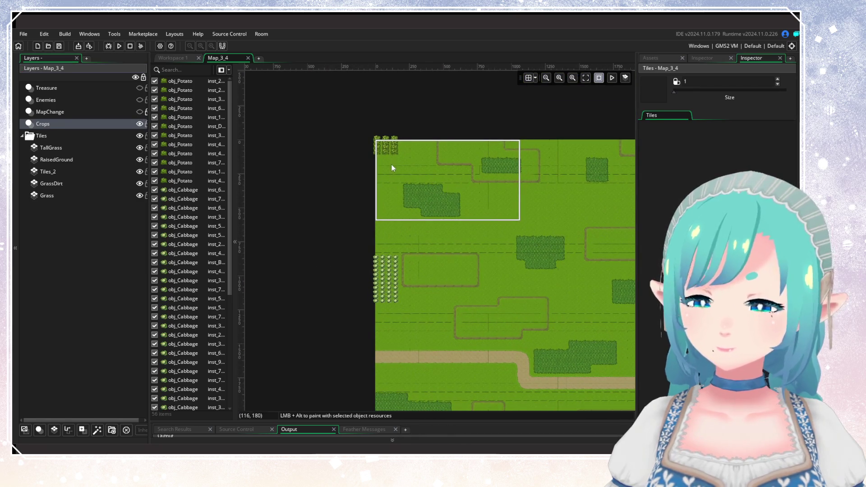
Step: Delete the Crops layer from Map_3_4
right_click(68, 129)
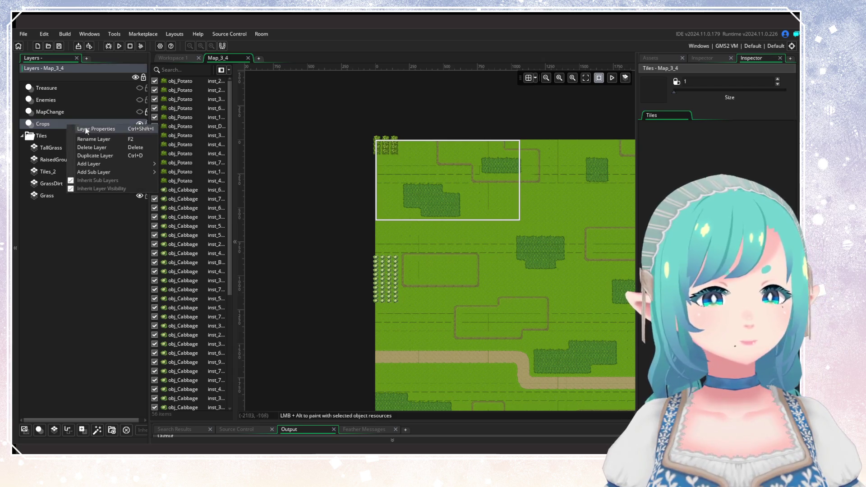
click(154, 172)
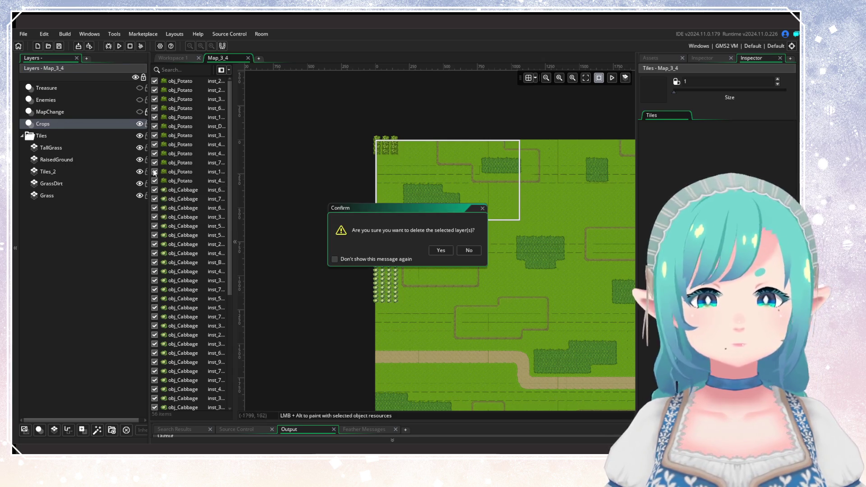
click(440, 249)
Step: Preview the MapChange and Enemies layers, then leave both hidden
click(83, 109)
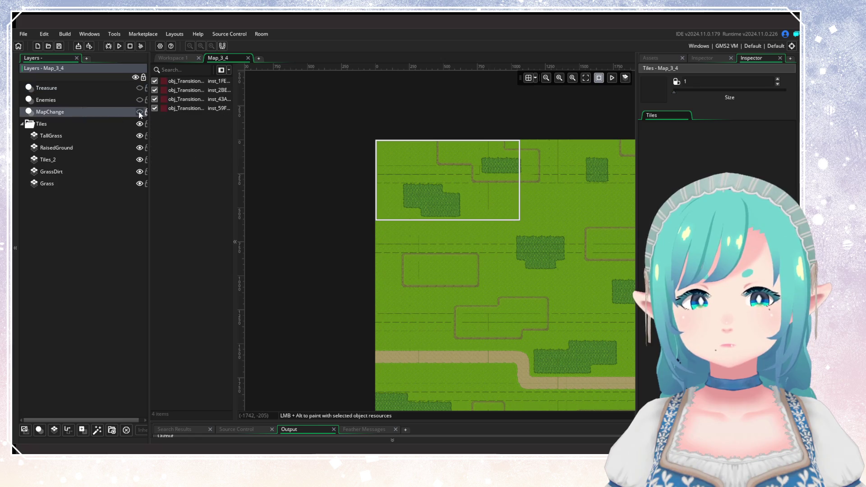
click(140, 112)
click(139, 113)
click(139, 100)
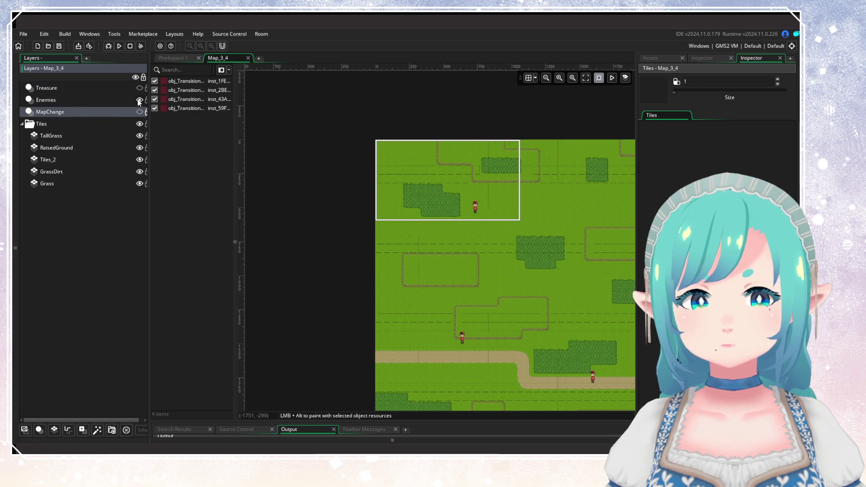
click(139, 101)
click(111, 96)
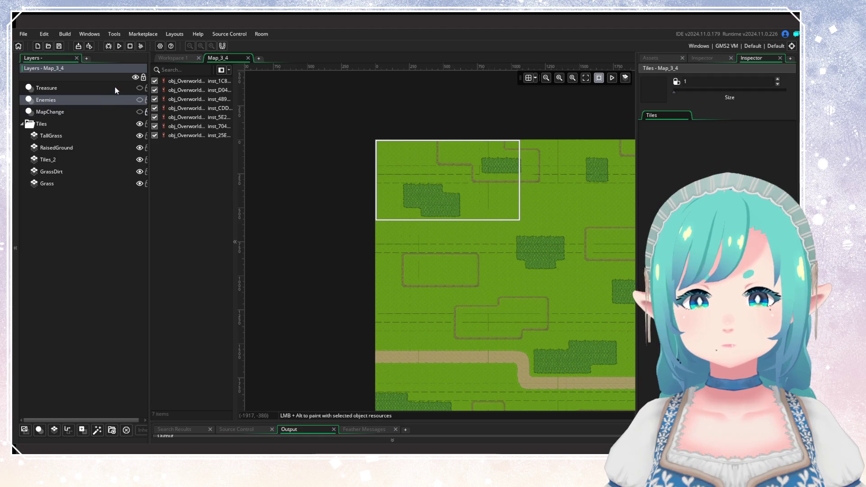
Step: Review the Treasure sparkles and MapChange instances, panning the room toward its lower right
click(115, 86)
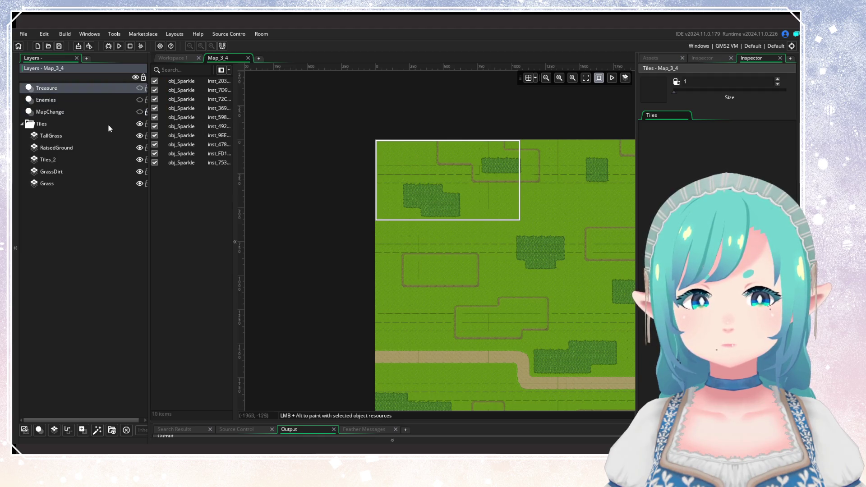
click(73, 113)
drag(478, 284, 327, 226)
scroll(424, 221, down, 3)
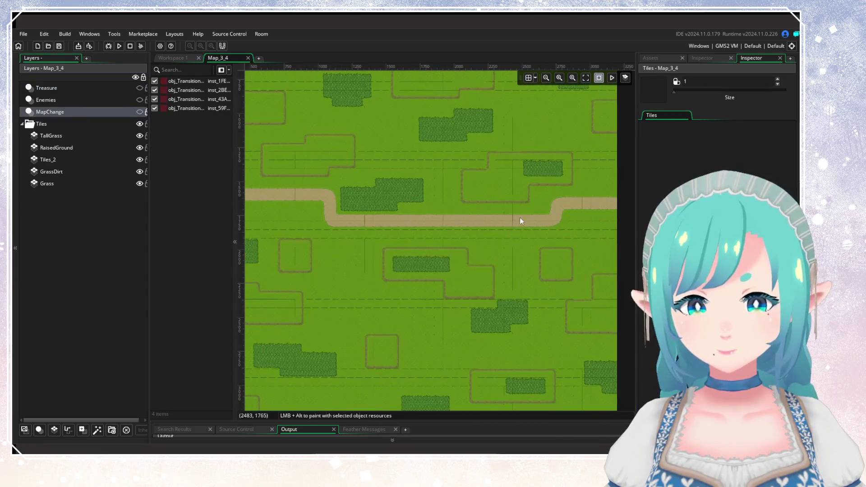
scroll(448, 292, up, 2)
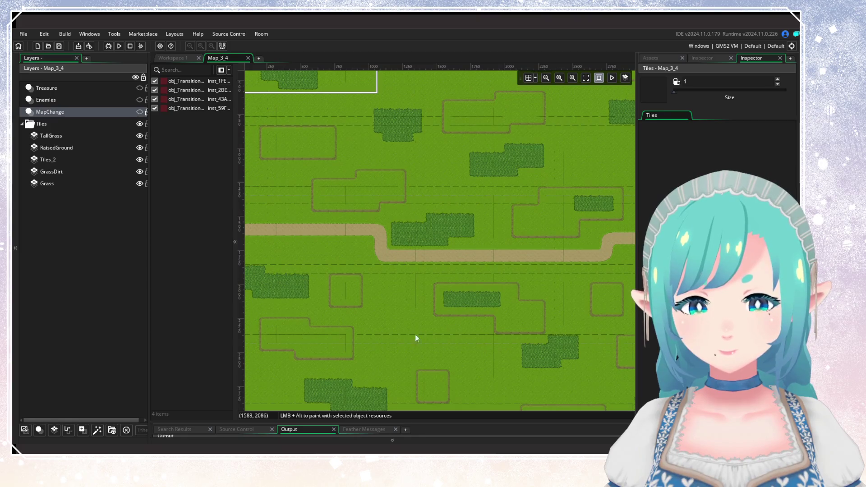
mouse_move(415, 338)
mouse_down()
mouse_move(369, 256)
mouse_move(347, 327)
mouse_move(390, 375)
mouse_up()
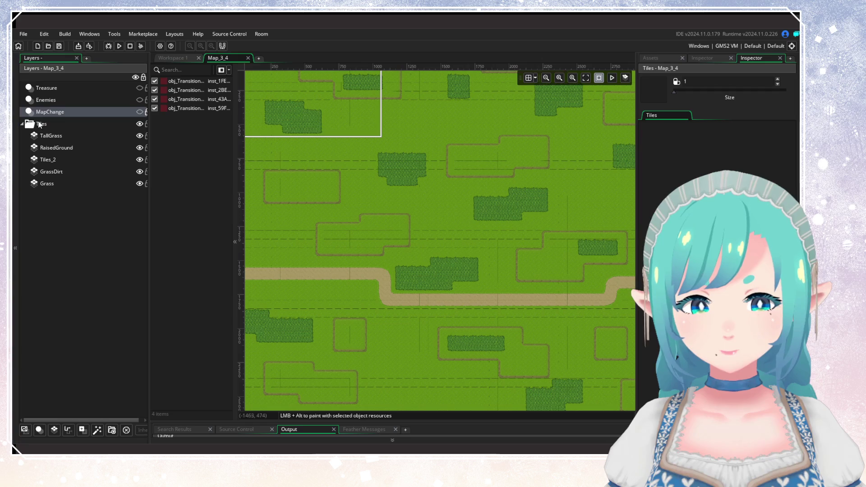
click(23, 125)
click(47, 113)
click(98, 99)
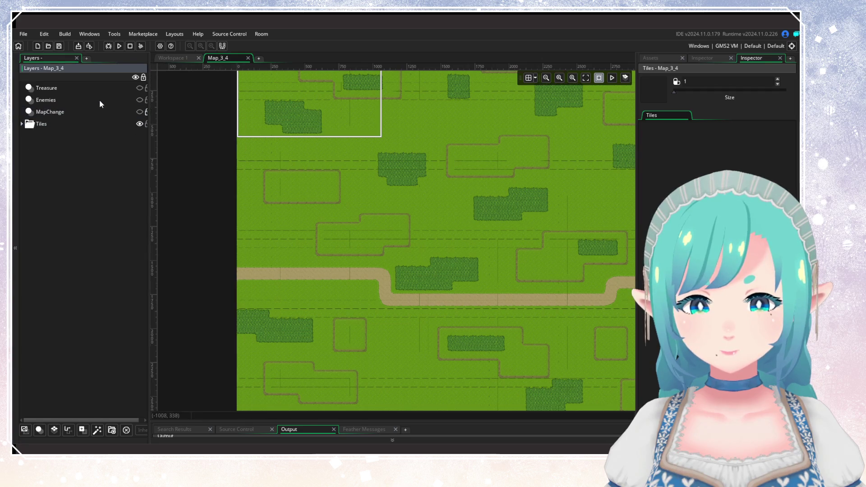
click(102, 88)
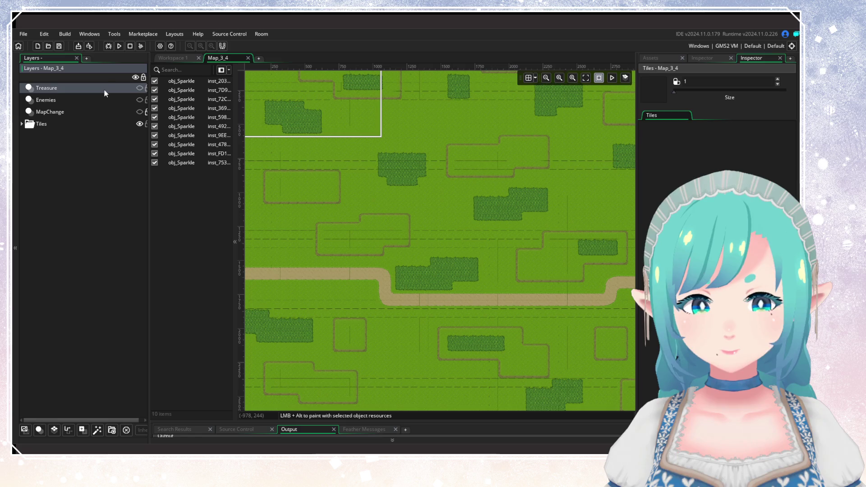
click(87, 122)
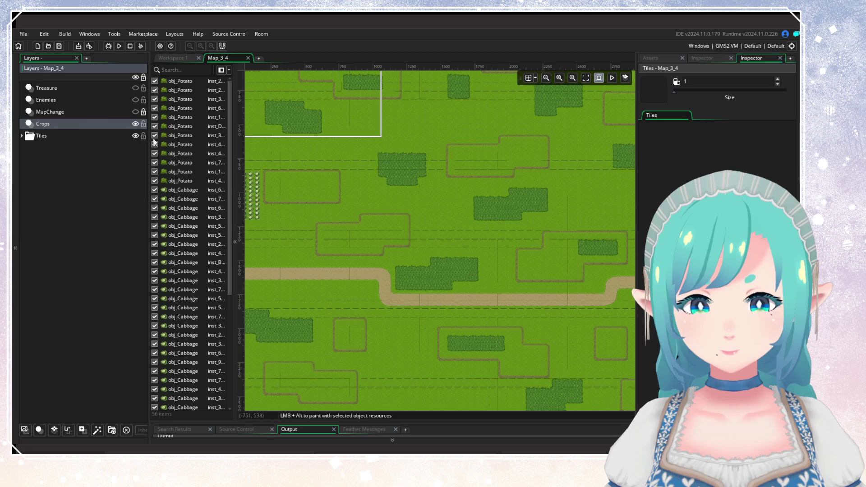
scroll(200, 247, up, 6)
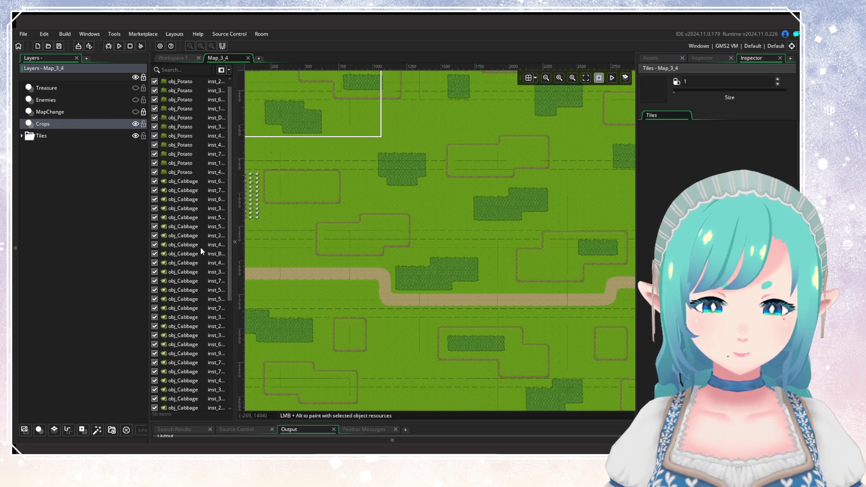
right_click(91, 125)
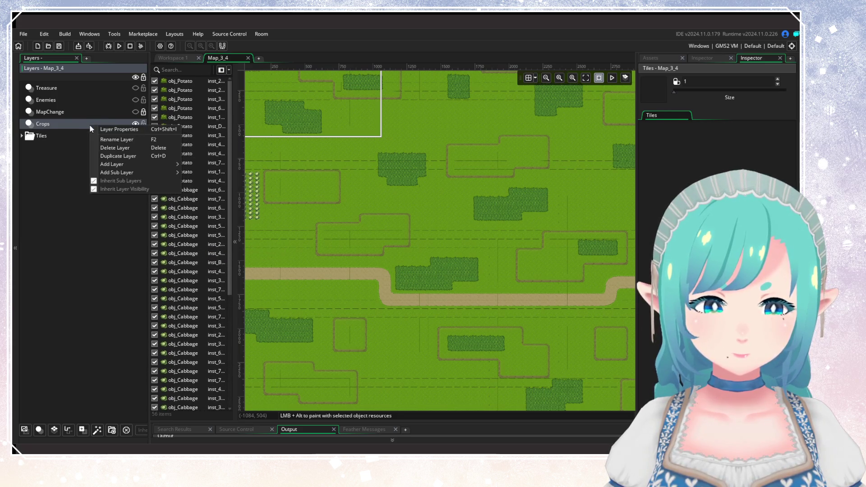
click(114, 148)
click(441, 250)
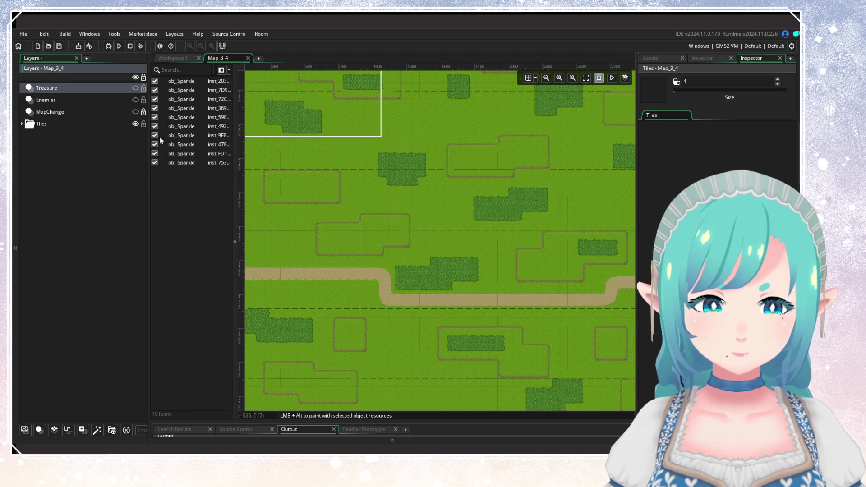
click(22, 125)
click(20, 126)
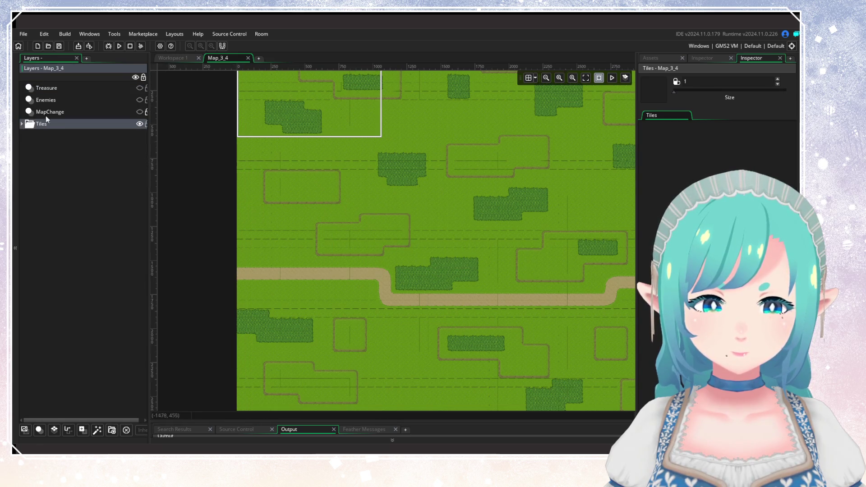
click(131, 112)
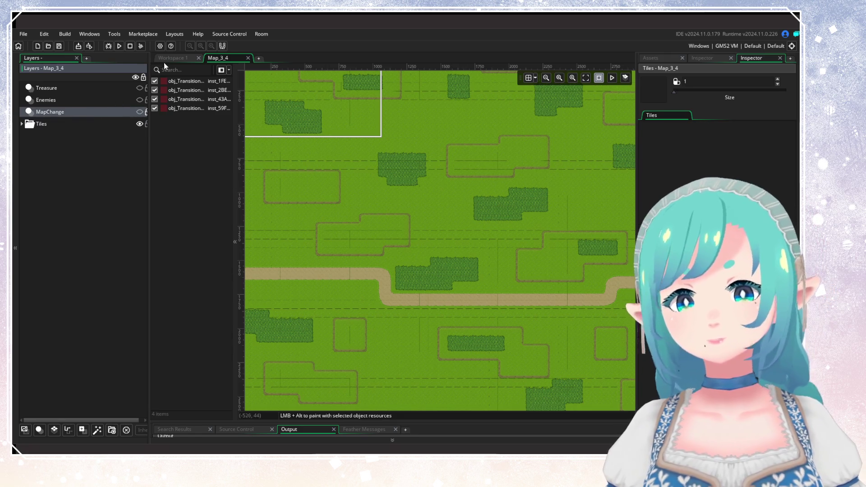
scroll(441, 238, up, 1)
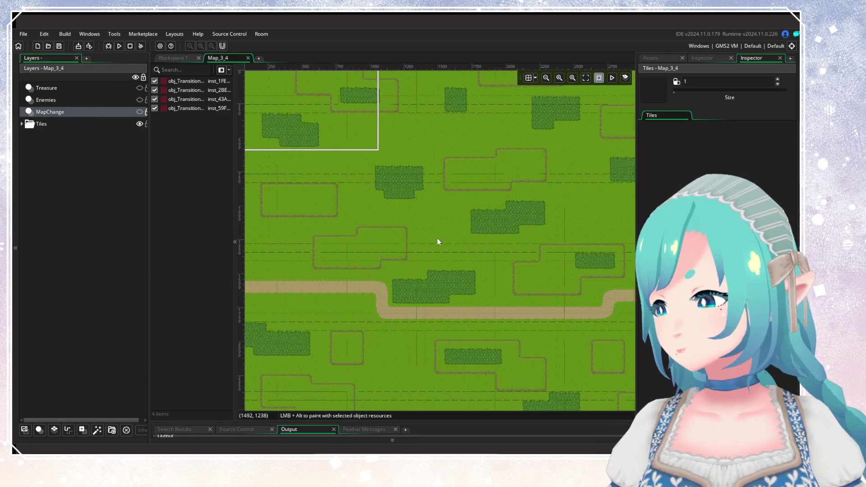
scroll(501, 209, down, 3)
scroll(501, 216, down, 1)
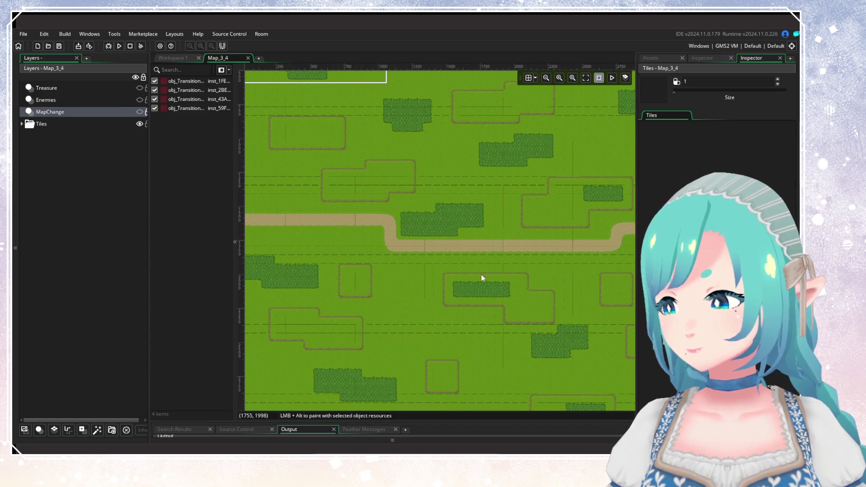
mouse_move(482, 278)
mouse_down()
mouse_move(464, 205)
mouse_move(473, 331)
mouse_up()
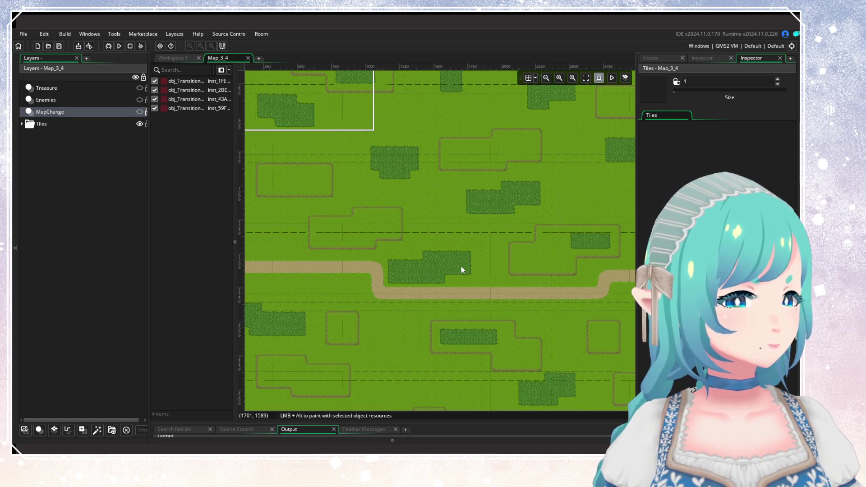
Step: Expand the Tiles folder, then create a new layer folder named Deco
click(22, 124)
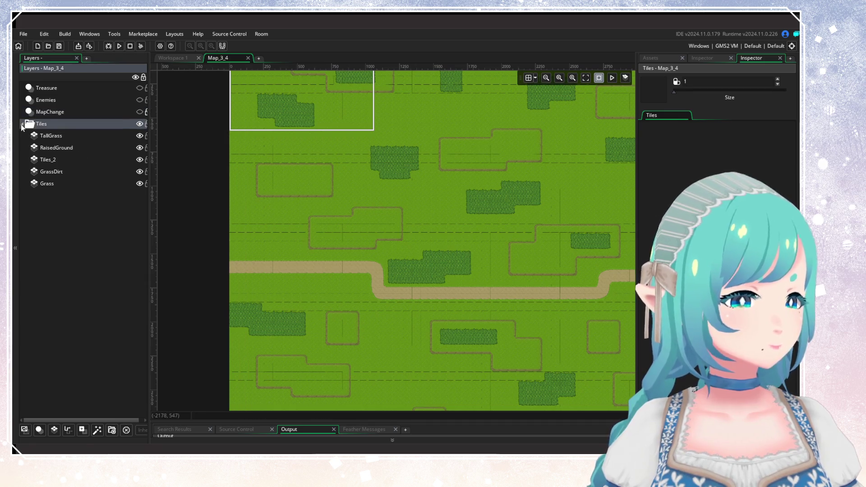
click(56, 120)
click(59, 111)
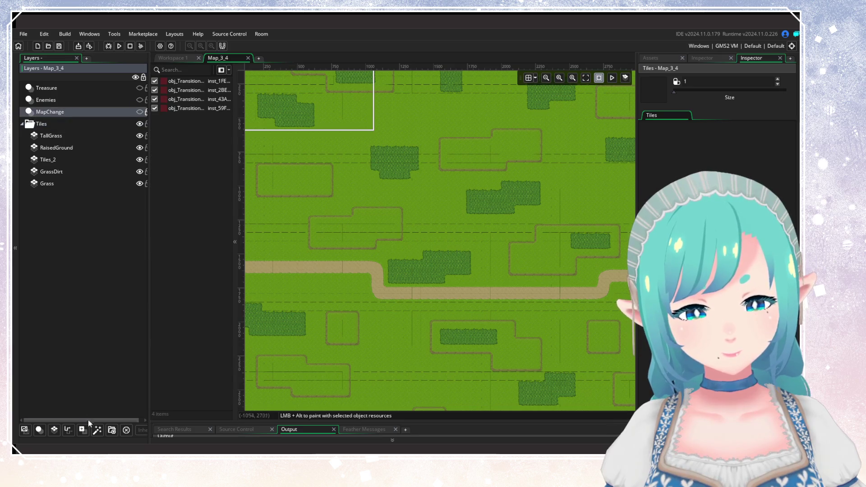
click(112, 429)
drag(39, 123, 47, 126)
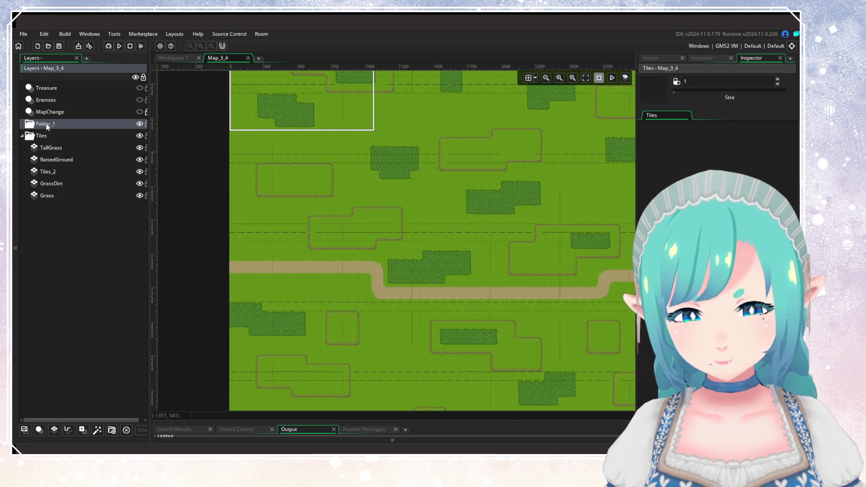
right_click(46, 123)
click(50, 148)
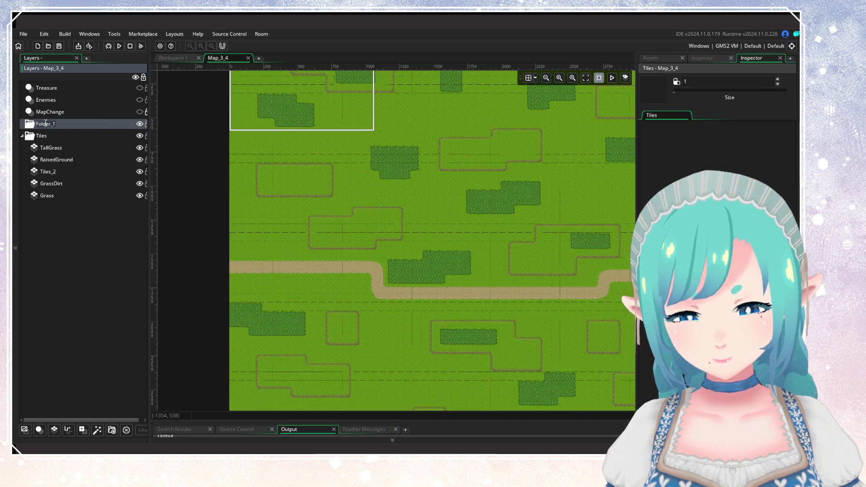
text(ULad)
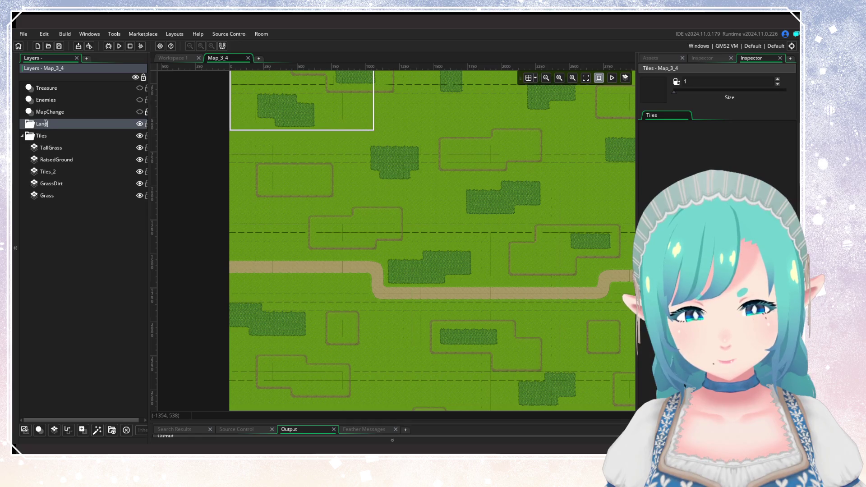
text(dsc)
key(BackSpace)
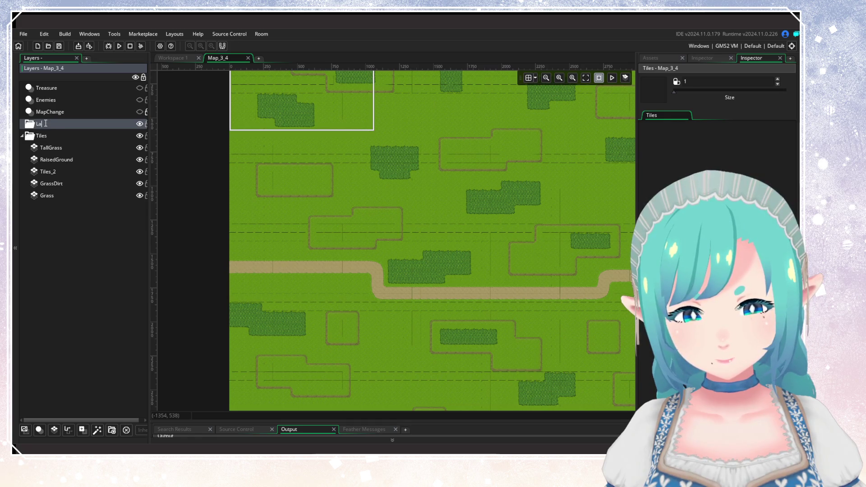
text(Deco)
key(Return)
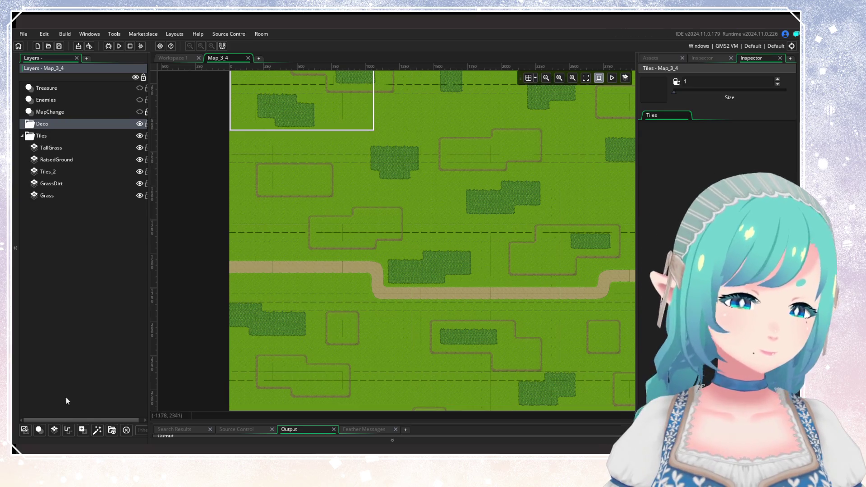
Step: Add an instance layer named Trees inside the Deco folder
click(44, 431)
right_click(60, 135)
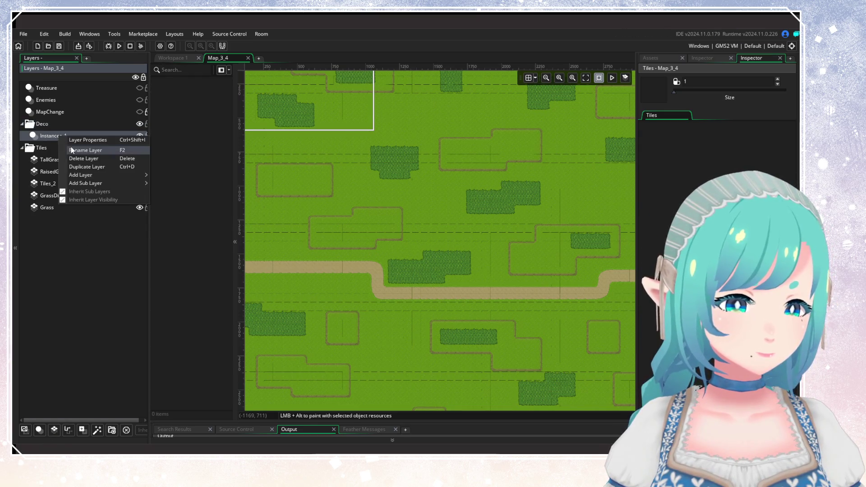
click(71, 147)
text(Trees)
key(Return)
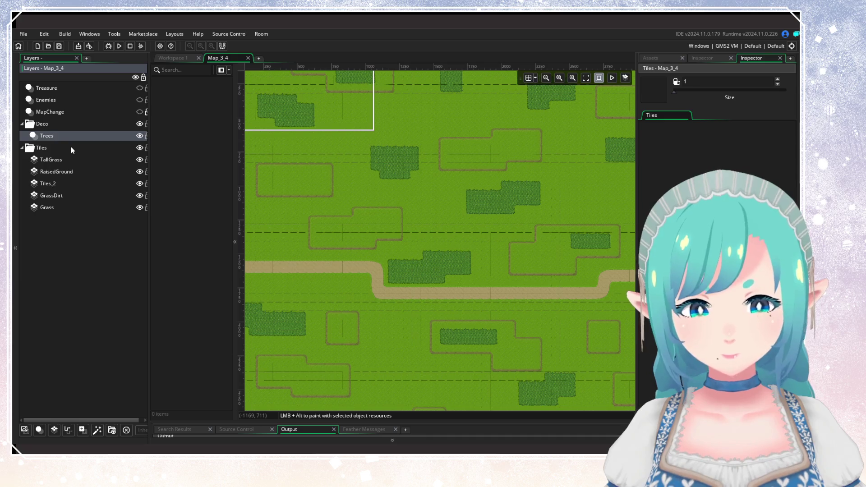
click(664, 55)
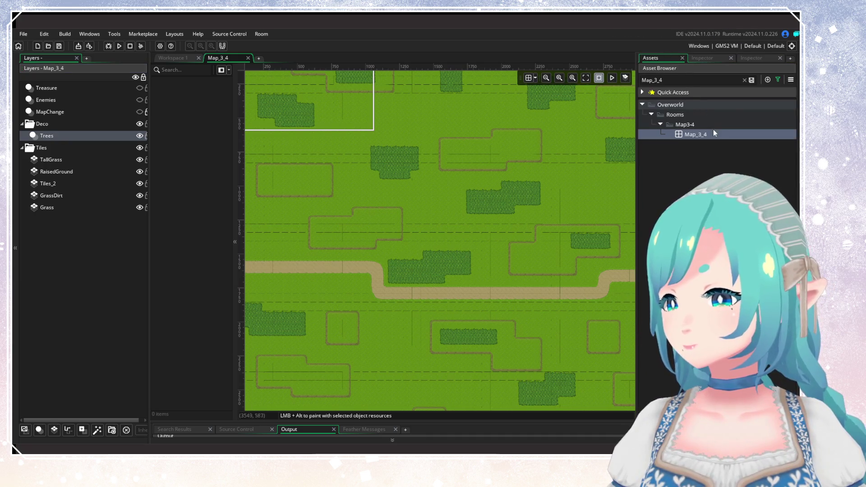
Step: Clear the asset search to list all assets, then scroll to the Trees objects
click(744, 80)
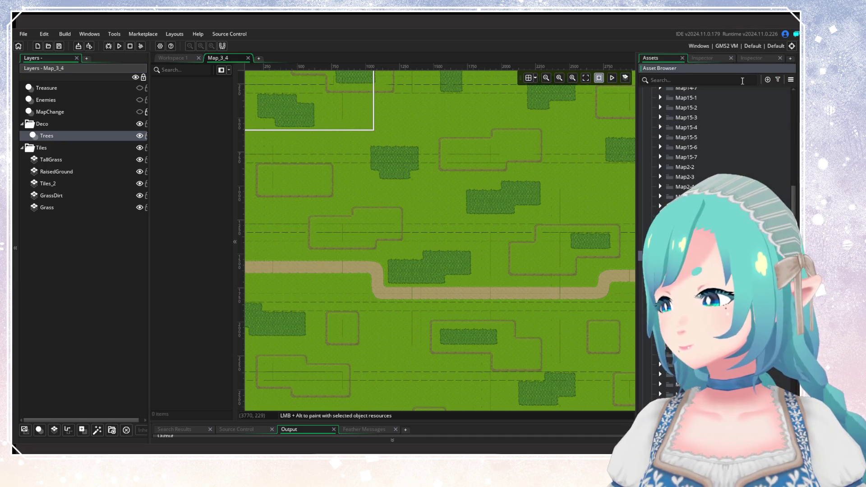
click(777, 79)
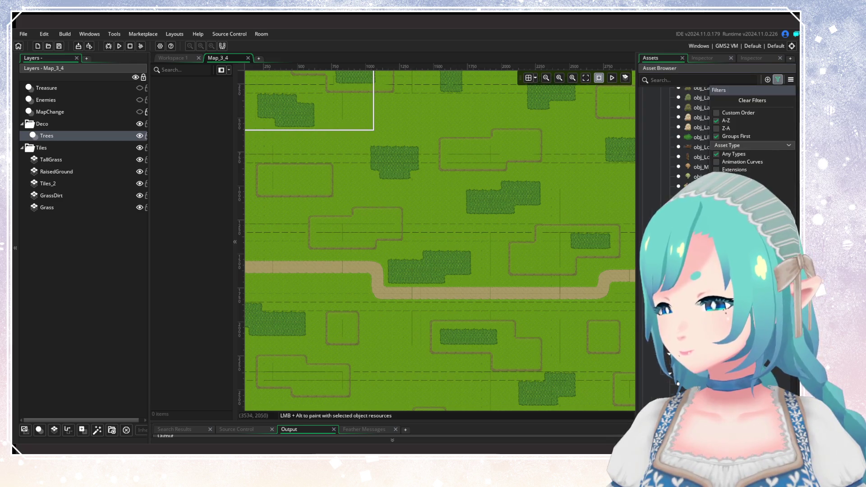
scroll(717, 140, up, 10)
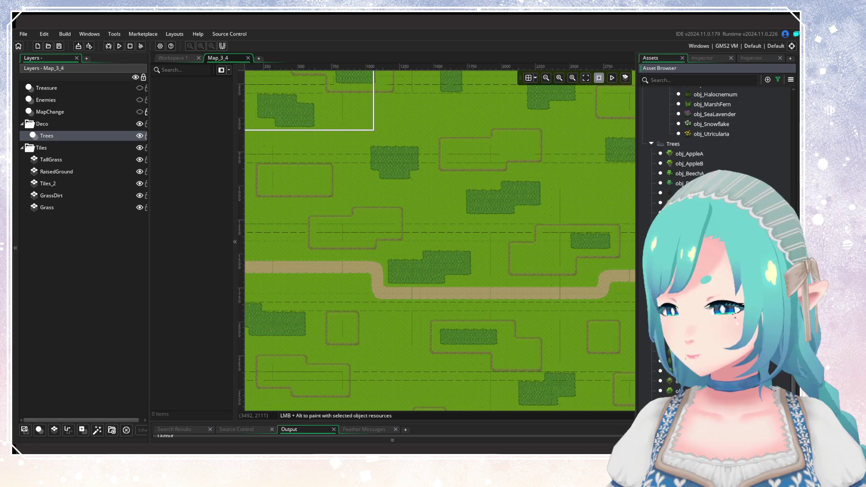
scroll(439, 300, down, 4)
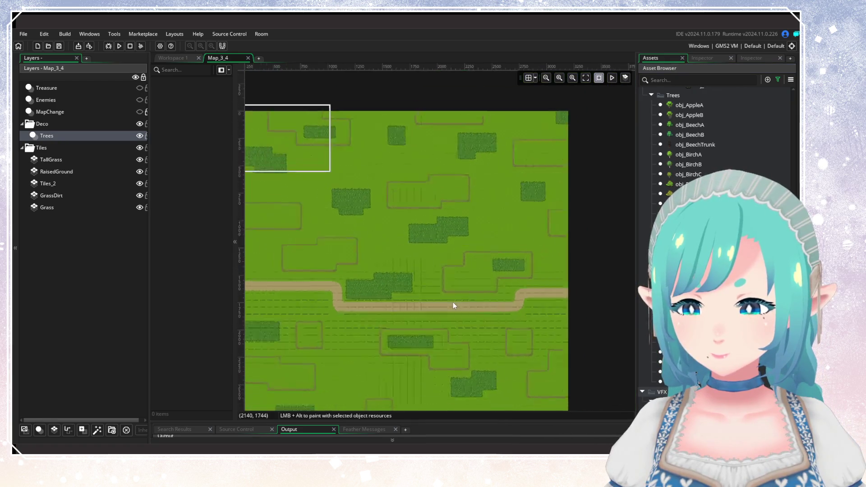
scroll(493, 298, up, 3)
drag(499, 222, 487, 269)
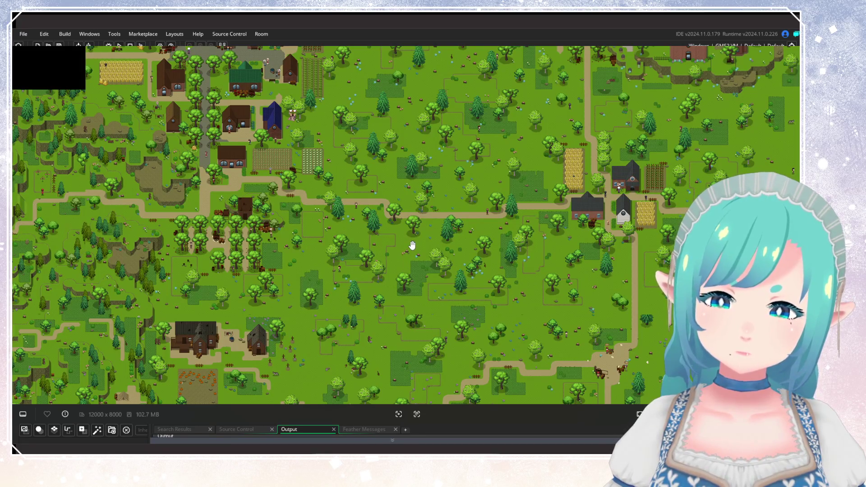
scroll(425, 204, up, 5)
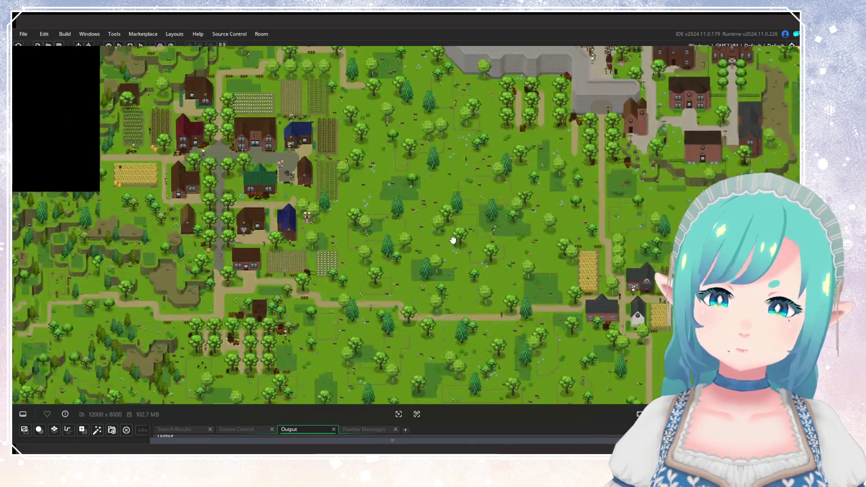
drag(453, 241, 454, 192)
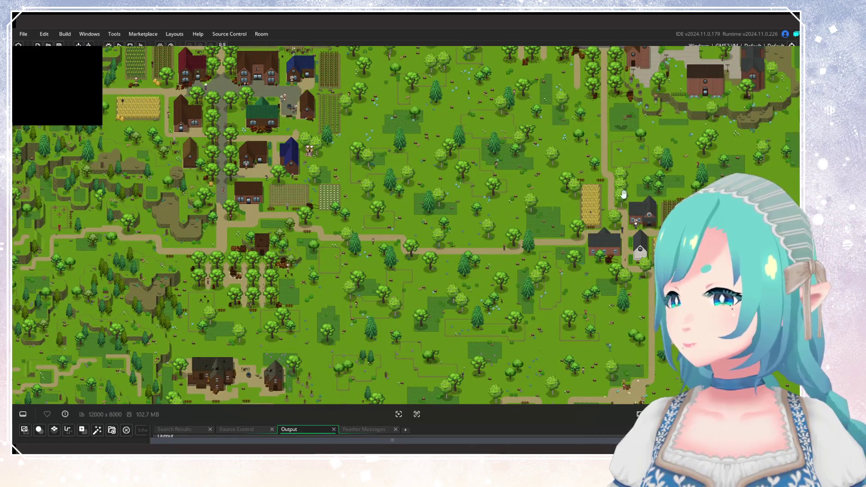
scroll(371, 260, up, 1)
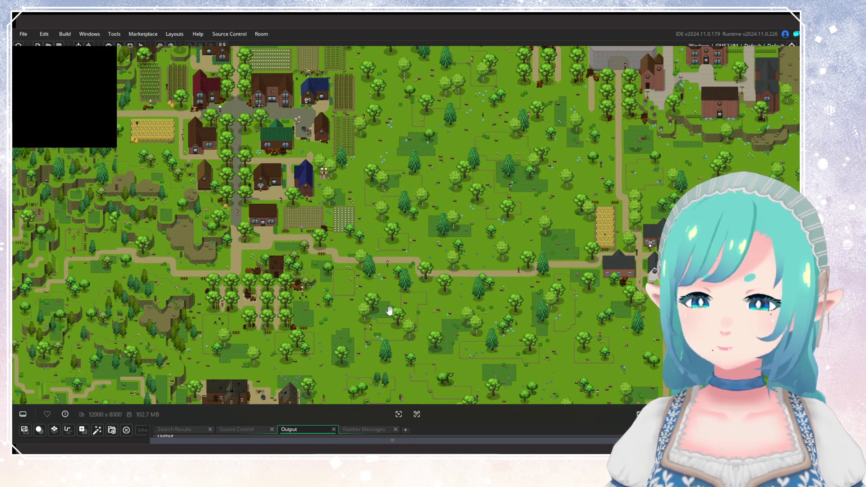
scroll(389, 310, down, 3)
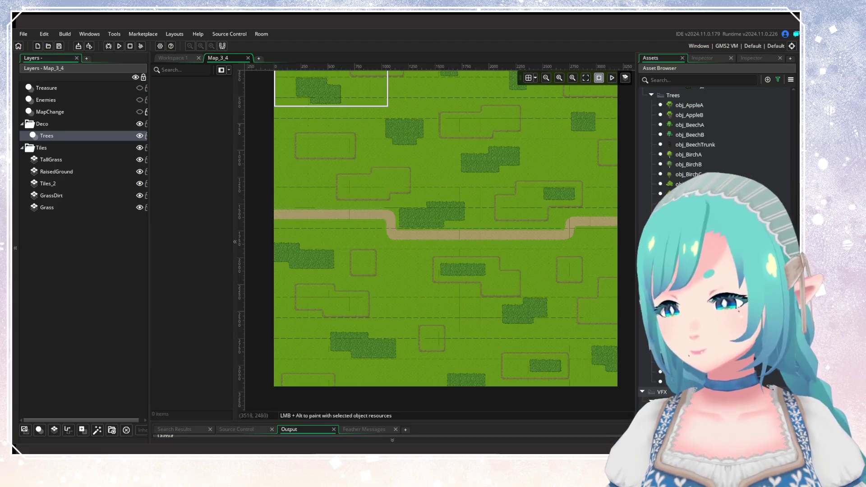
Step: Place an oak tree above the dirt path on the Trees layer
scroll(514, 310, up, 2)
scroll(691, 159, up, 2)
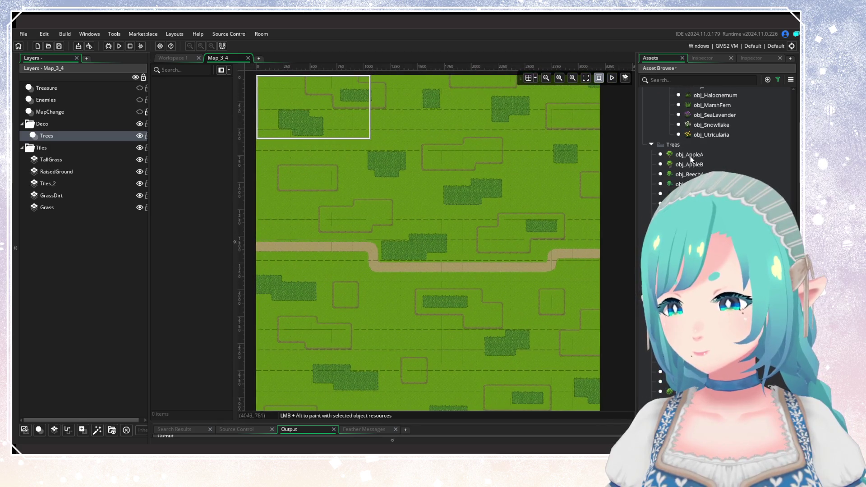
scroll(717, 239, down, 2)
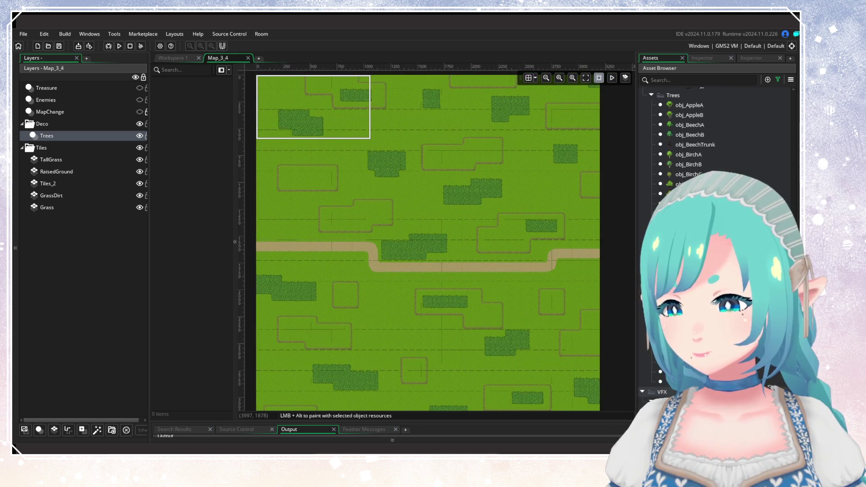
click(717, 239)
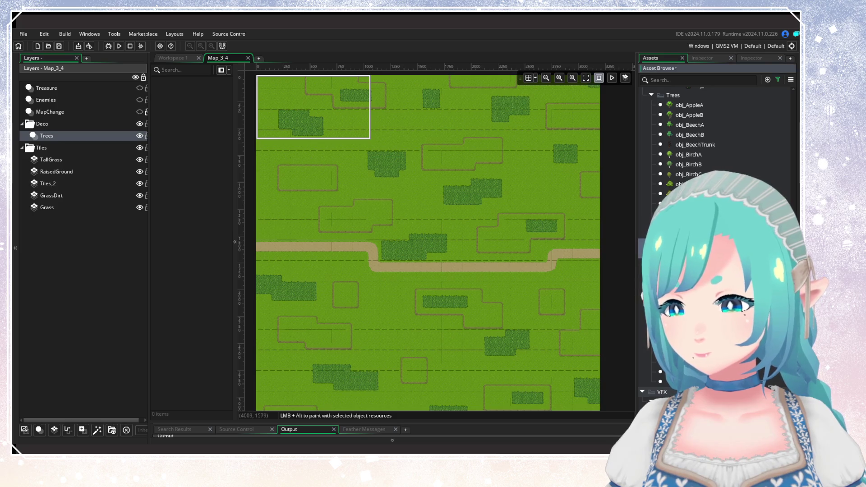
mouse_move(717, 239)
mouse_down()
mouse_move(342, 198)
mouse_move(351, 179)
mouse_move(368, 180)
mouse_up()
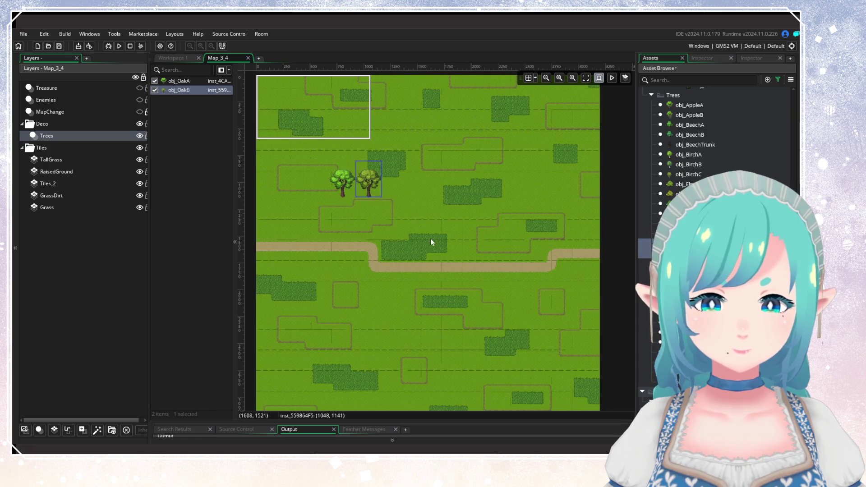
click(428, 210)
Step: Try placing a willow tree right of the oaks, cancel it, and pan toward the village
scroll(417, 207, up, 3)
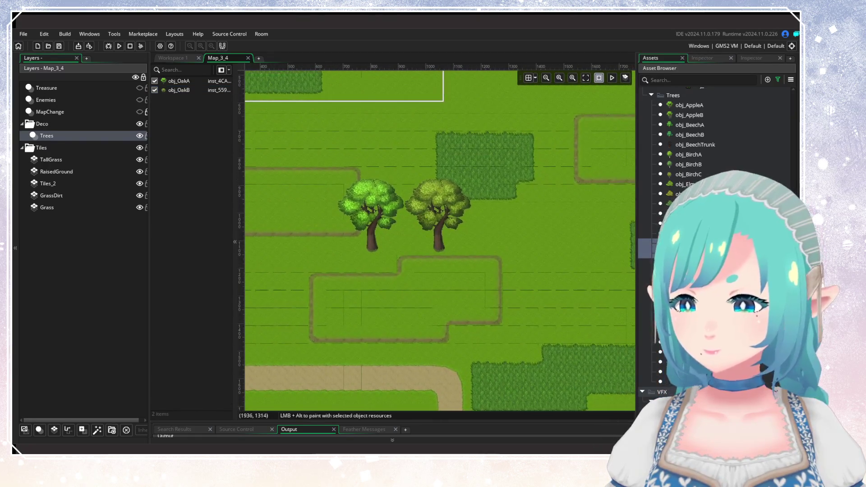
mouse_move(676, 342)
mouse_down()
mouse_move(562, 310)
mouse_move(312, 302)
mouse_move(645, 311)
mouse_move(649, 348)
mouse_move(507, 302)
mouse_up()
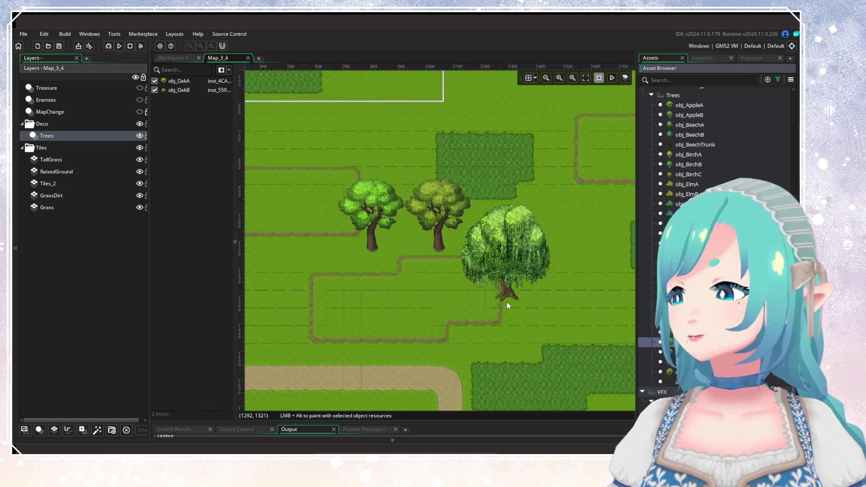
mouse_move(507, 301)
mouse_down()
mouse_move(636, 345)
mouse_move(433, 267)
mouse_move(424, 272)
mouse_move(457, 302)
mouse_up()
scroll(435, 271, down, 2)
scroll(434, 271, up, 4)
key(Escape)
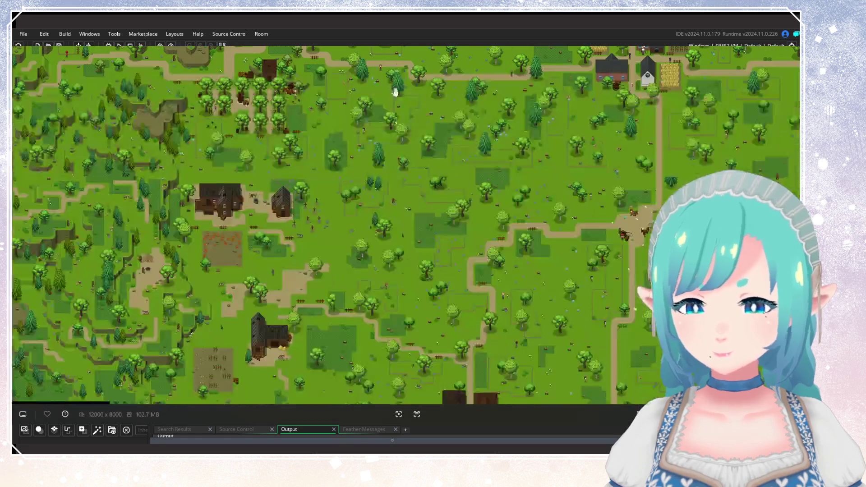
scroll(395, 92, down, 5)
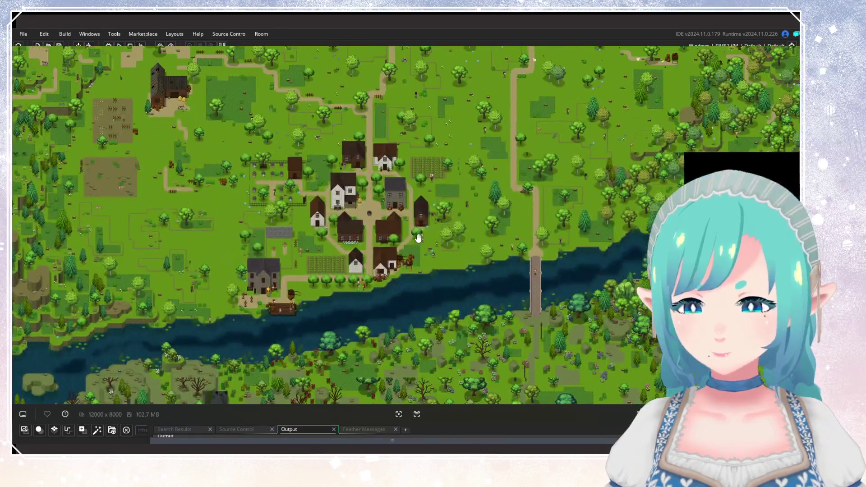
drag(511, 244, 571, 202)
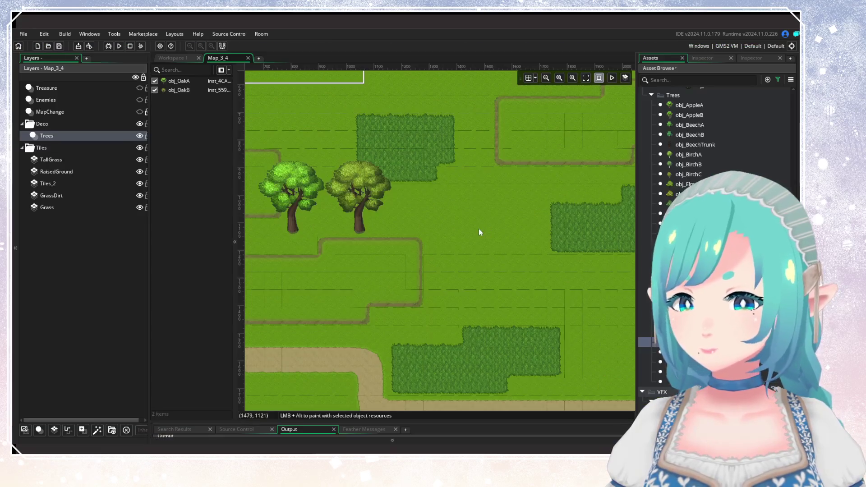
Step: Place a beech tree, obj_BeechA, beside the two oaks
mouse_move(478, 229)
mouse_down()
mouse_move(608, 226)
mouse_move(578, 283)
mouse_up()
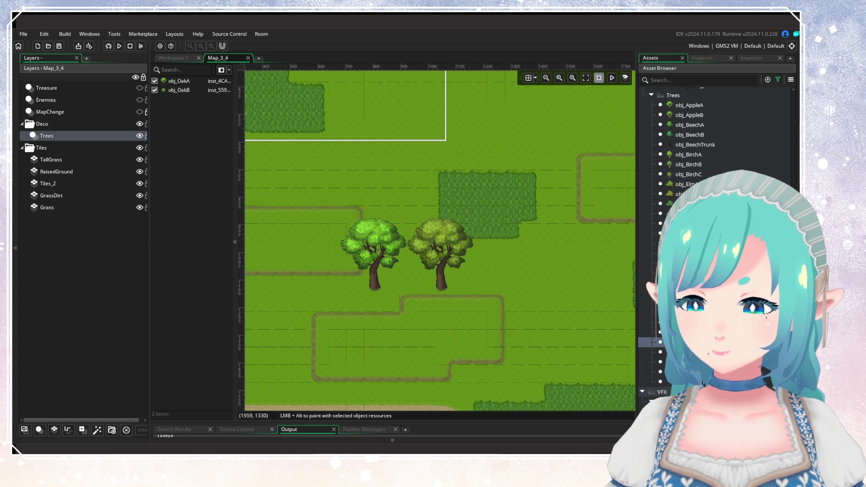
scroll(717, 135, up, 3)
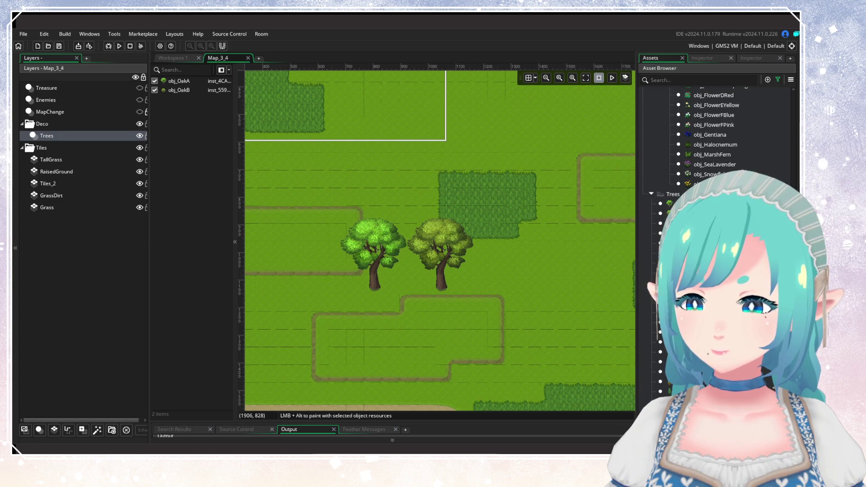
mouse_move(668, 224)
mouse_down()
mouse_move(519, 280)
mouse_move(500, 304)
mouse_move(290, 255)
mouse_move(287, 290)
mouse_up()
scroll(454, 281, left, 5)
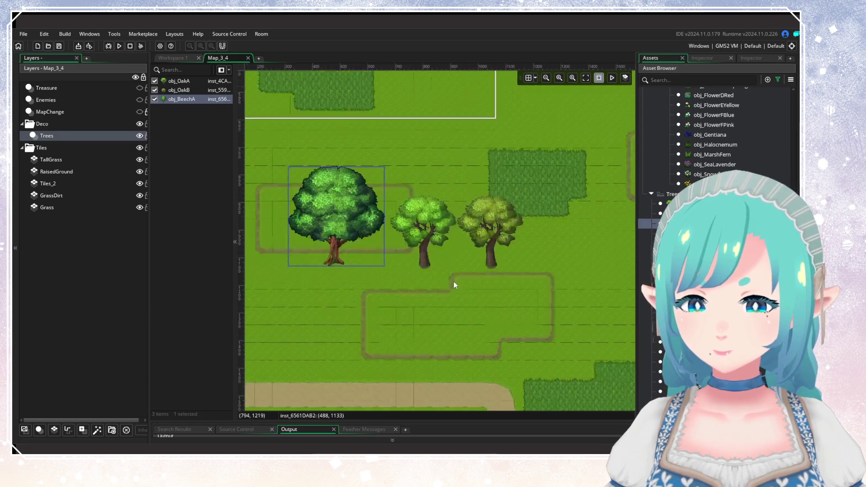
scroll(500, 283, up, 1)
scroll(469, 272, right, 2)
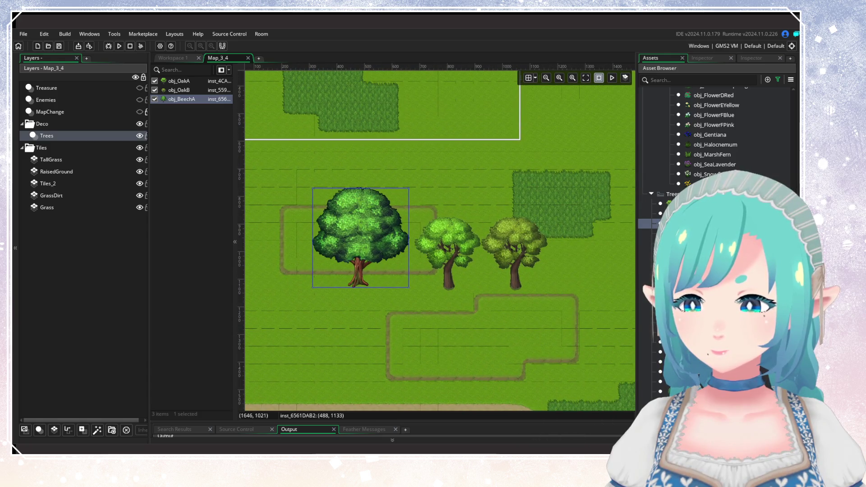
Step: Drop another large tree below the beech, then discard it
mouse_move(668, 223)
mouse_down()
mouse_move(432, 346)
mouse_move(400, 349)
mouse_up()
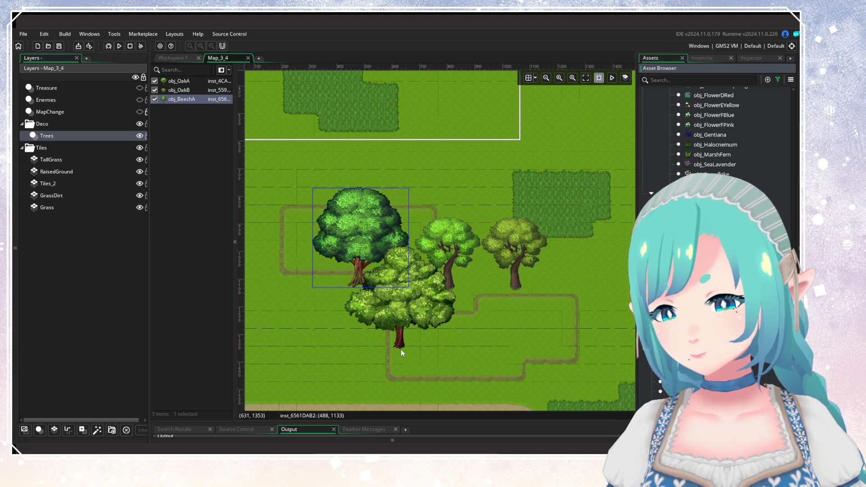
mouse_move(400, 349)
mouse_down()
mouse_move(429, 346)
mouse_move(489, 285)
mouse_move(470, 199)
mouse_up()
key(Escape)
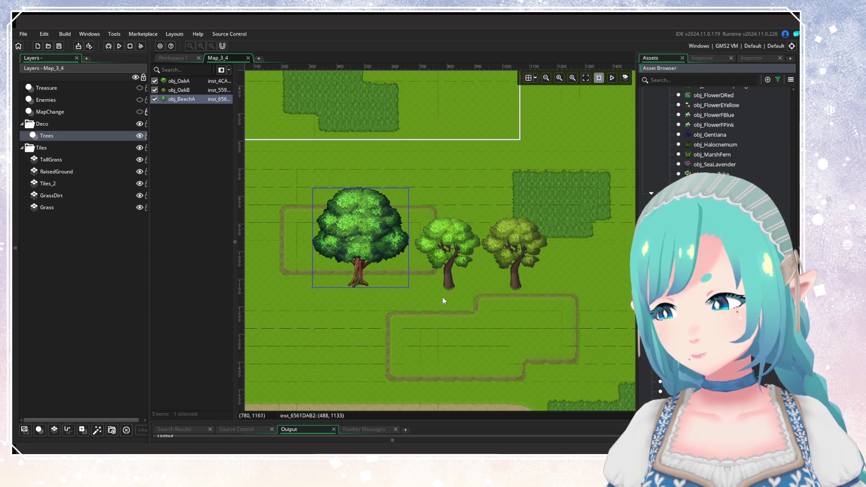
scroll(485, 327, down, 3)
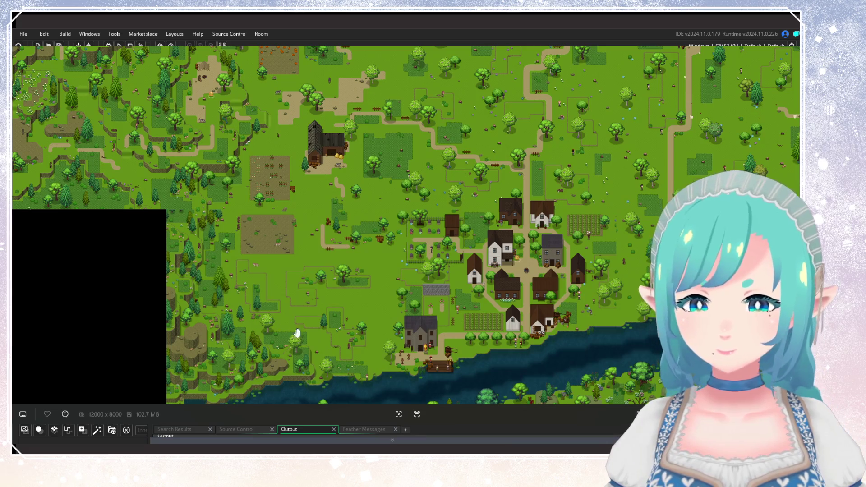
Step: Pan the world map across the village and harbour town to the farmland south-west of the town
mouse_move(444, 91)
mouse_down()
mouse_move(456, 102)
mouse_move(464, 320)
mouse_move(484, 322)
mouse_up()
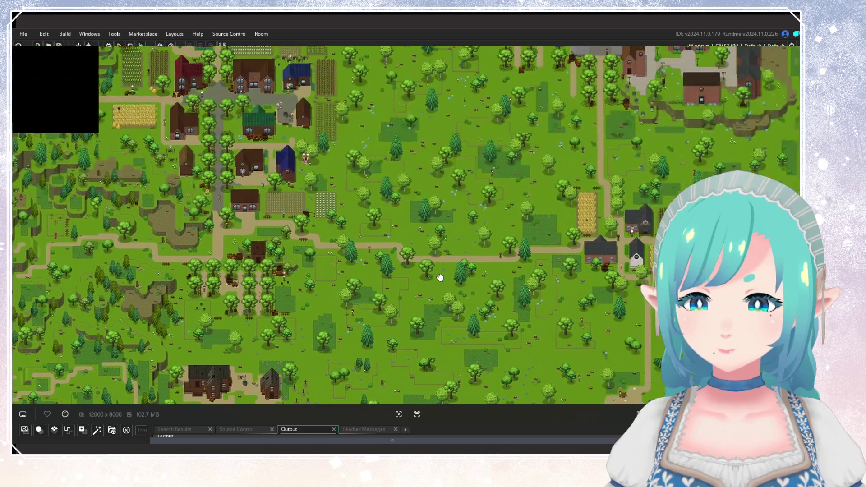
drag(466, 199, 471, 274)
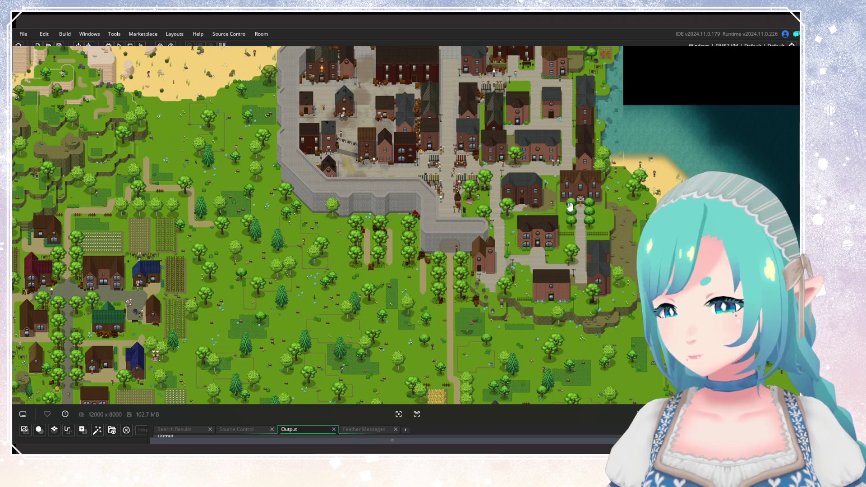
drag(557, 217, 557, 255)
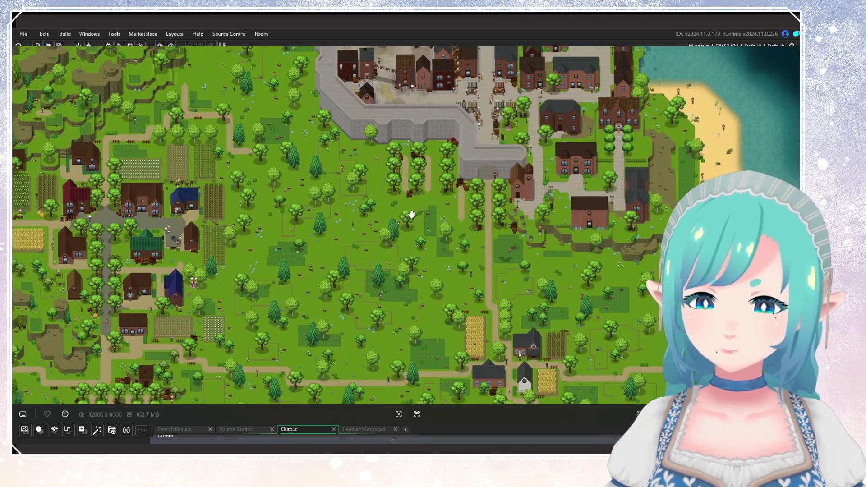
drag(412, 212, 467, 151)
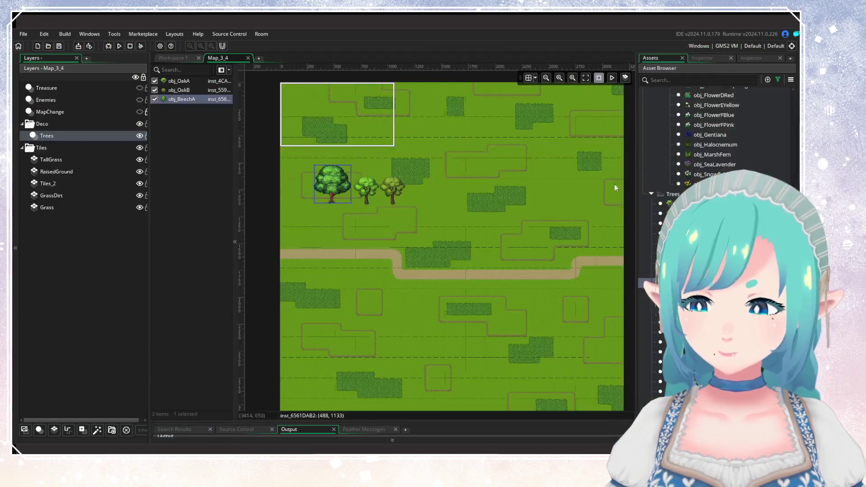
Step: Drop a maple below the beech, nudge the beech, then select all tree instances for removal
scroll(715, 183, down, 3)
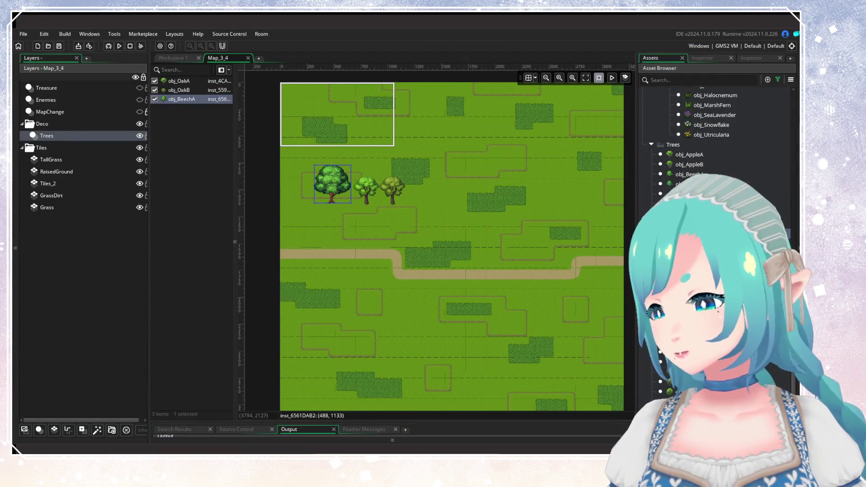
click(667, 352)
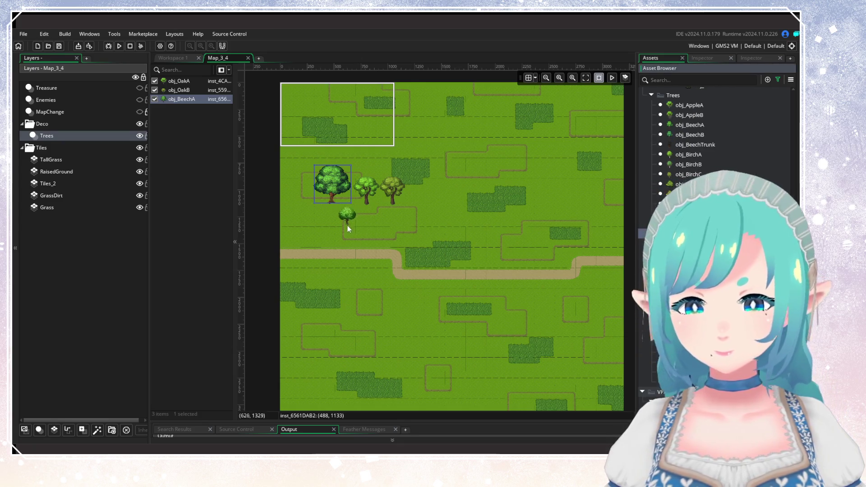
mouse_move(347, 225)
mouse_down()
mouse_move(358, 210)
mouse_move(452, 306)
mouse_up()
scroll(332, 215, up, 3)
drag(382, 178, 377, 182)
click(420, 285)
scroll(445, 300, down, 4)
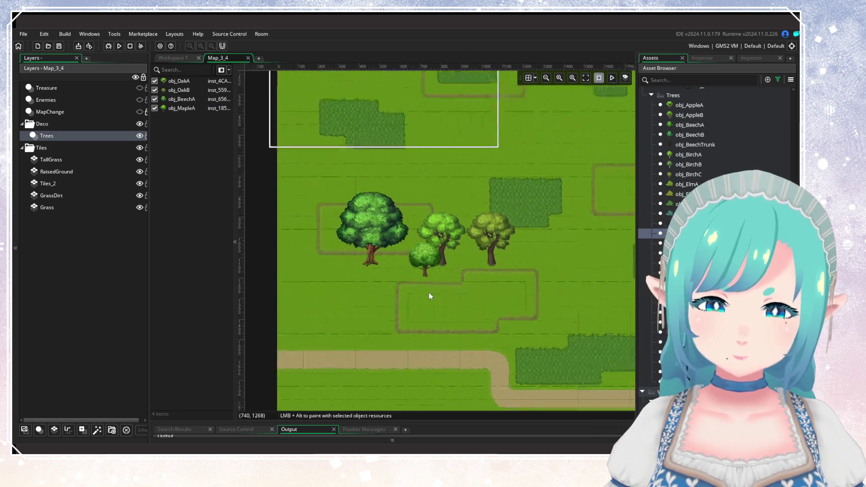
key(ctrl+a)
Step: Delete the four existing trees from the room and select obj_BeechA
key(Delete)
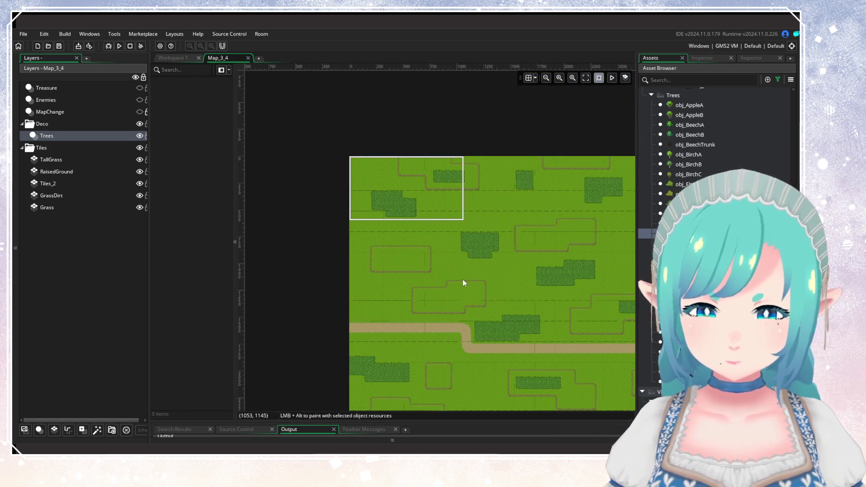
mouse_move(463, 284)
mouse_down()
mouse_move(408, 217)
mouse_move(385, 163)
mouse_move(431, 142)
mouse_move(466, 199)
mouse_up()
scroll(717, 226, up, 3)
click(677, 190)
Step: Place one obj_BeechA just above the dirt path and nudge it into position
scroll(467, 199, up, 1)
mouse_move(375, 220)
mouse_down()
mouse_move(514, 220)
mouse_move(495, 220)
mouse_up()
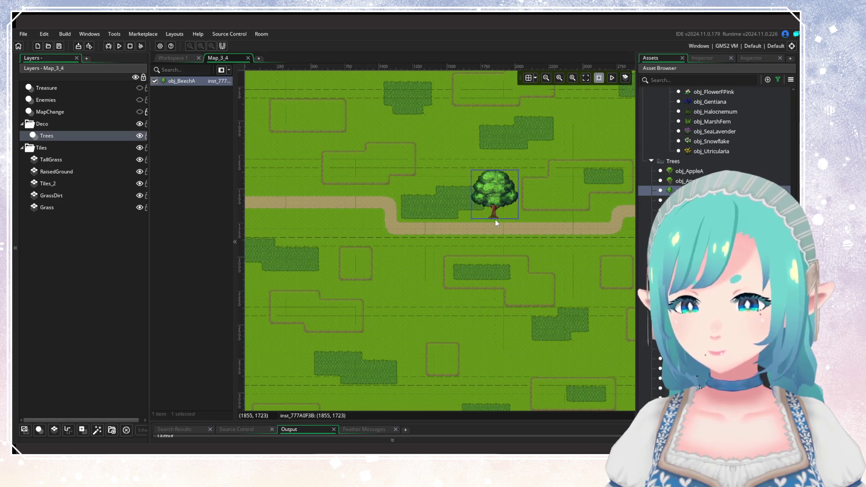
drag(529, 276, 567, 206)
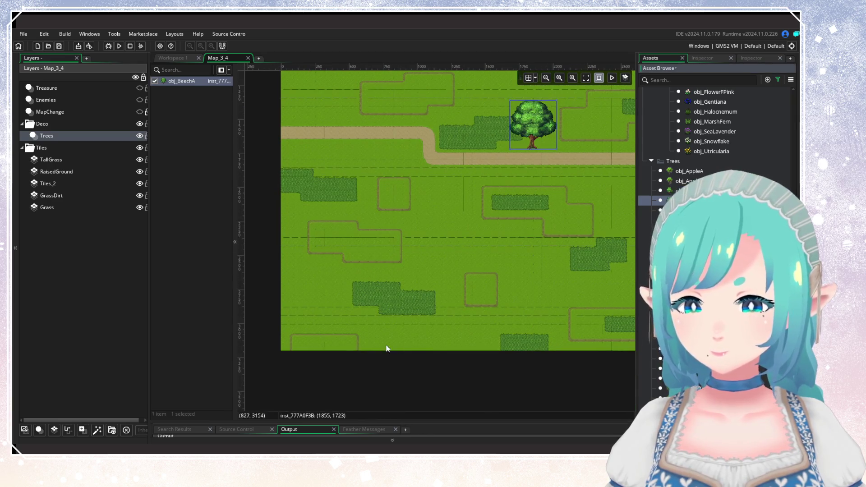
scroll(356, 316, up, 5)
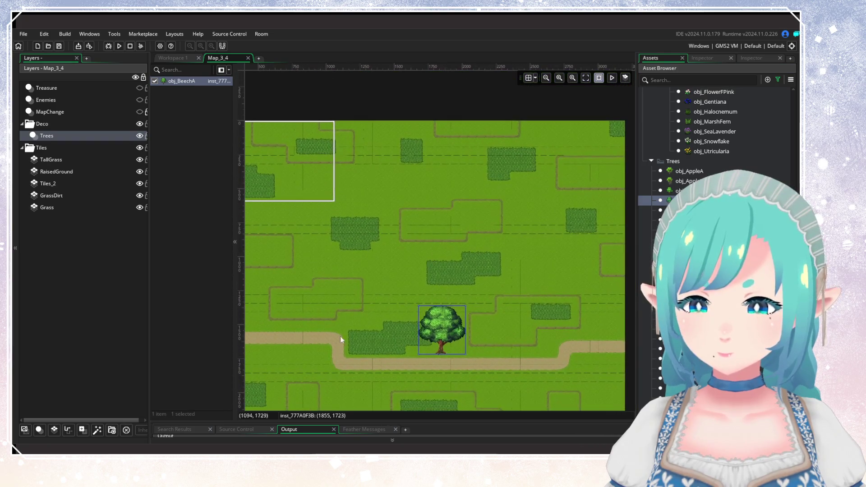
scroll(340, 336, down, 5)
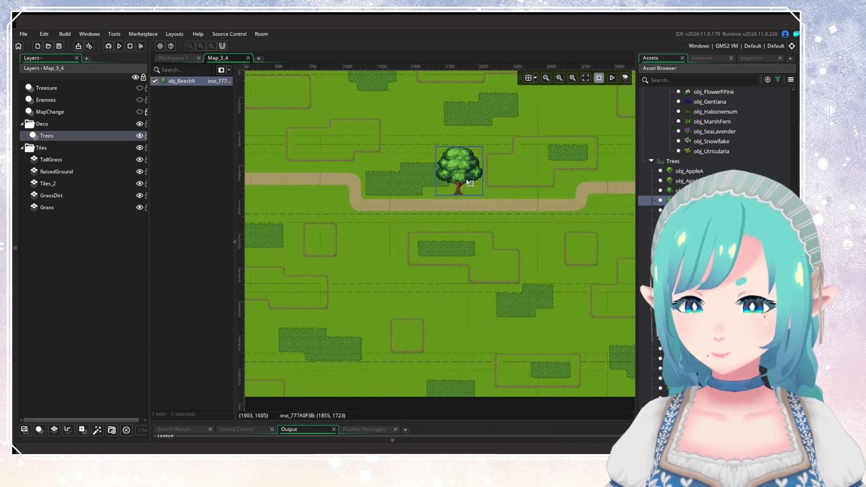
drag(470, 183, 476, 181)
click(485, 202)
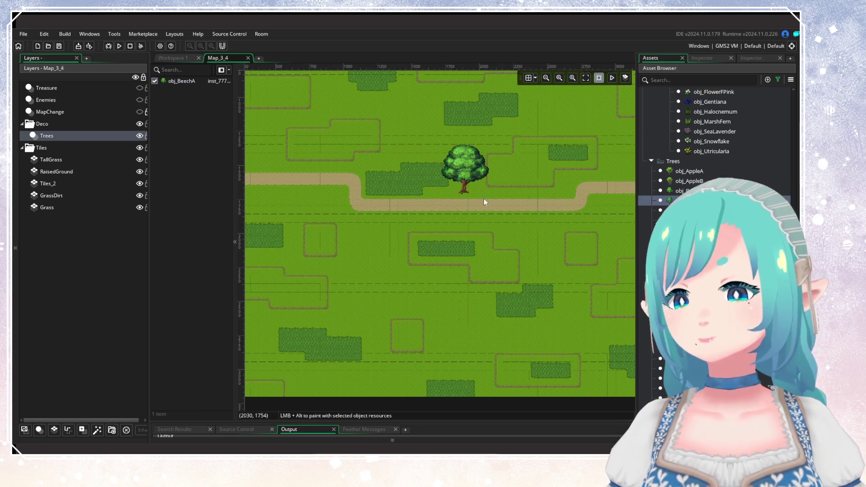
scroll(489, 229, up, 2)
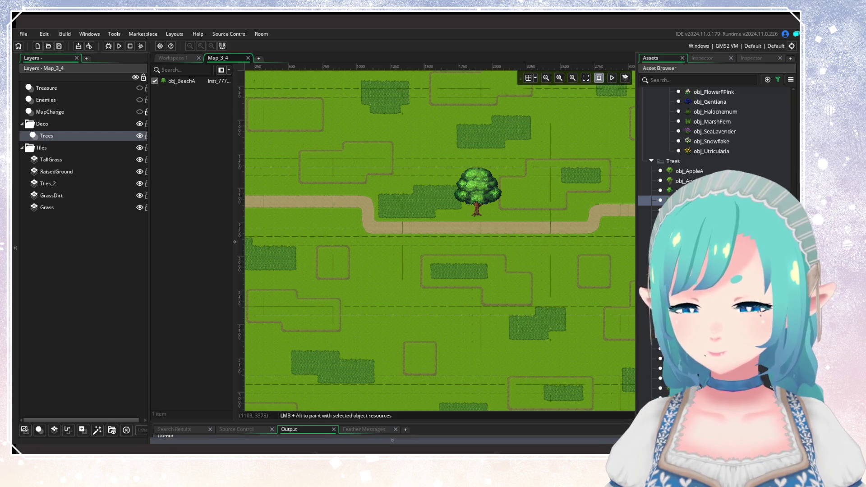
Step: Pan across the world map's village and beach, then zoom in on the beech tree beside the path
scroll(450, 319, down, 1)
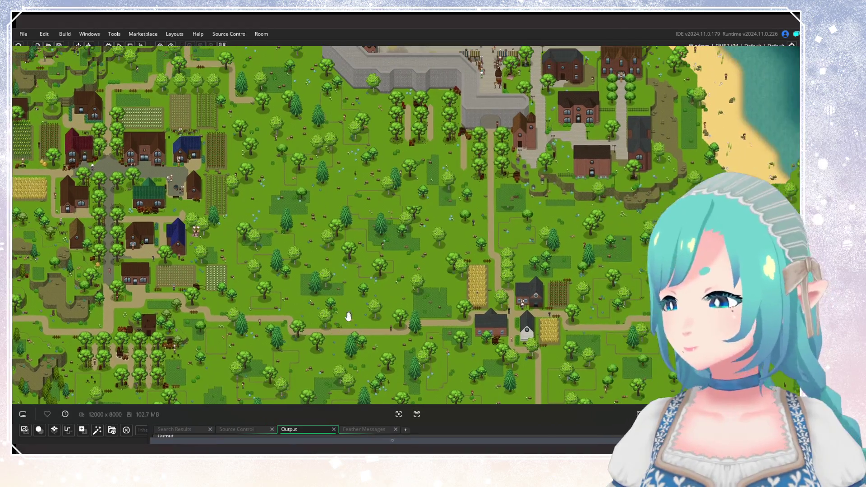
scroll(411, 249, down, 1)
scroll(412, 246, down, 1)
scroll(498, 101, down, 1)
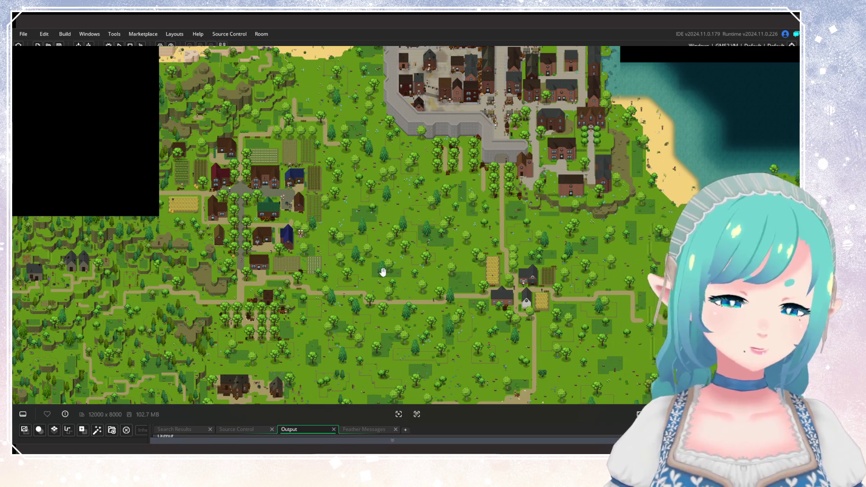
scroll(377, 271, up, 2)
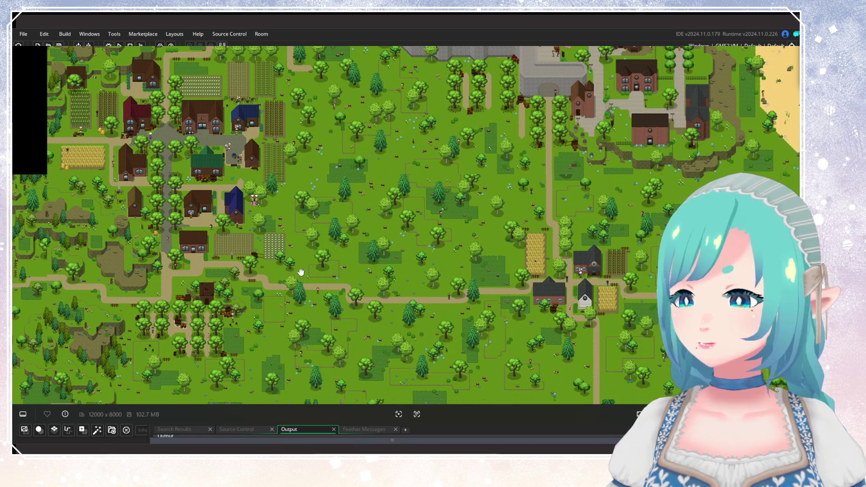
drag(301, 271, 490, 263)
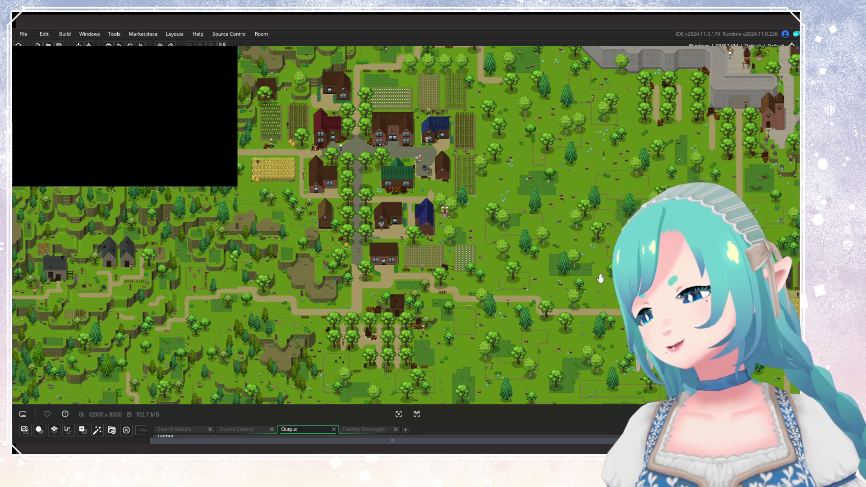
mouse_move(601, 279)
mouse_down()
mouse_move(494, 265)
mouse_move(434, 280)
mouse_move(604, 245)
mouse_up()
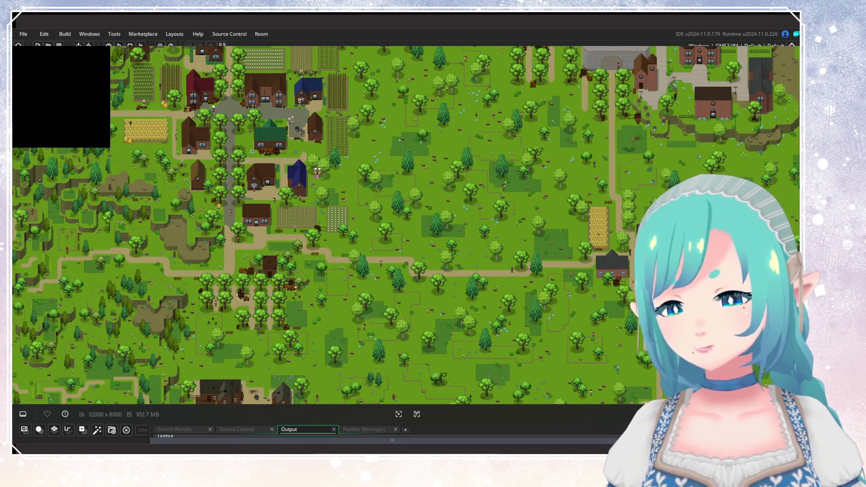
drag(682, 243, 549, 239)
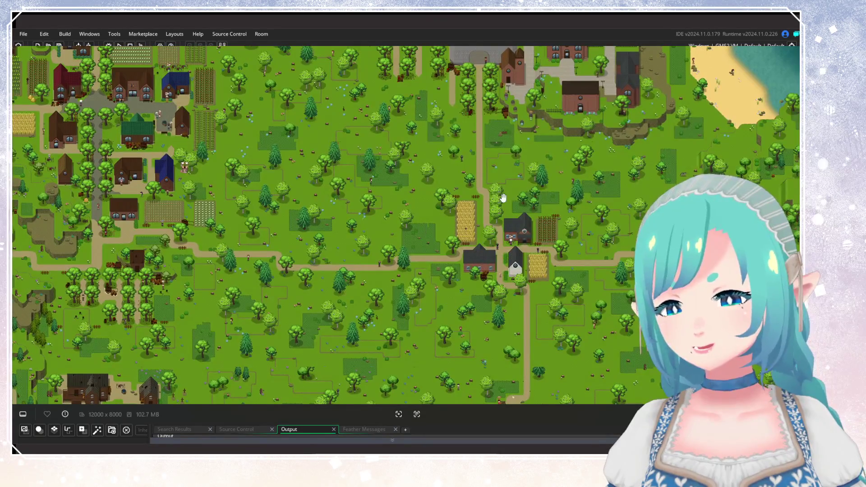
mouse_move(425, 217)
mouse_down()
mouse_move(451, 397)
mouse_move(553, 288)
mouse_move(535, 206)
mouse_up()
drag(397, 287, 494, 257)
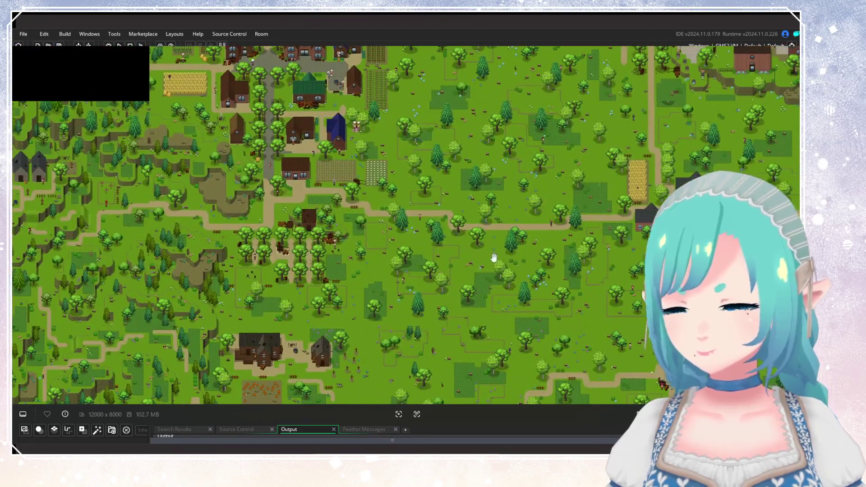
drag(382, 215, 459, 224)
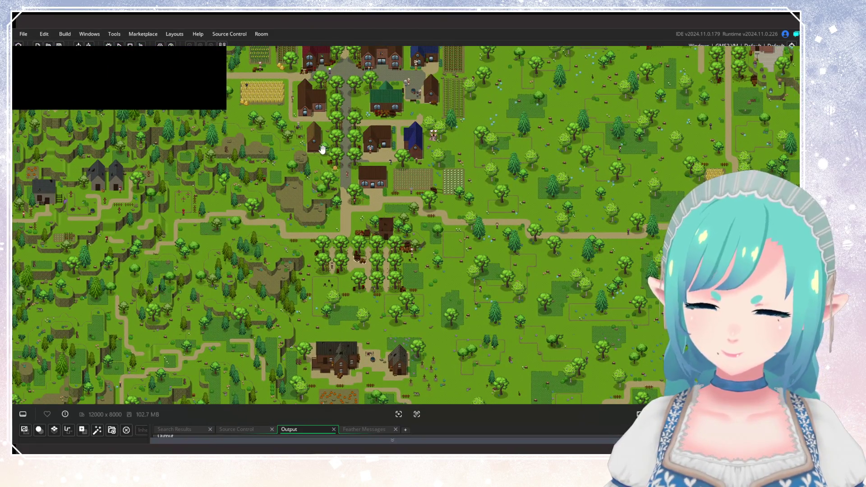
scroll(508, 189, down, 2)
scroll(504, 205, up, 2)
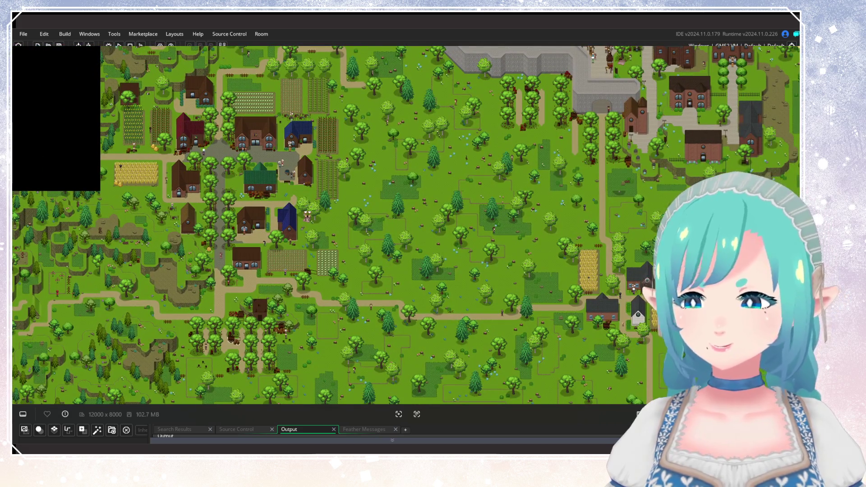
scroll(507, 177, up, 5)
scroll(451, 223, up, 3)
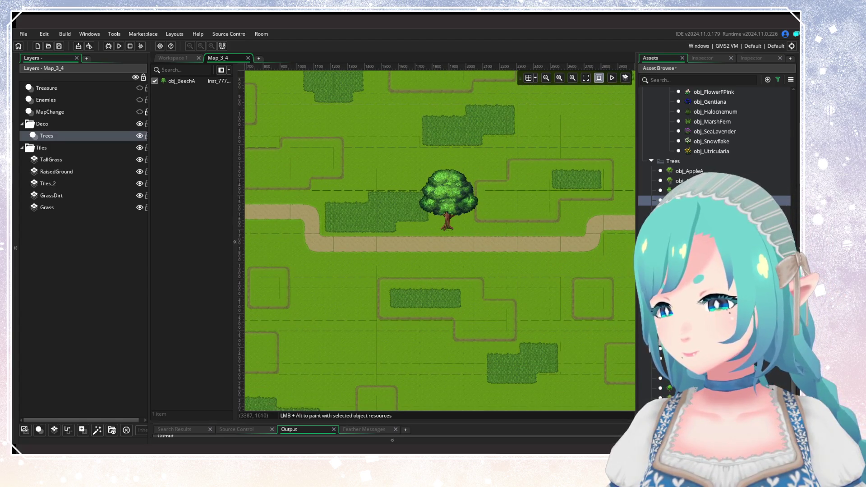
Step: Place a bare obj_BeechTrunk in the lower left of the room
scroll(717, 136, down, 2)
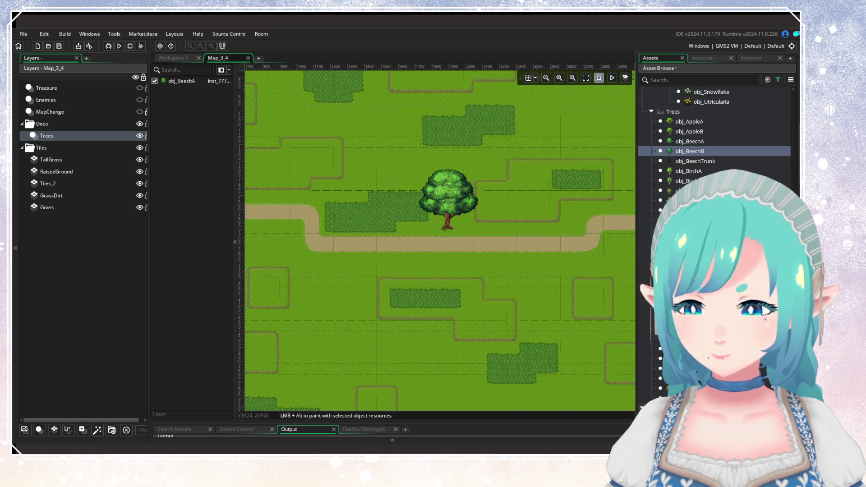
click(695, 161)
scroll(457, 242, down, 3)
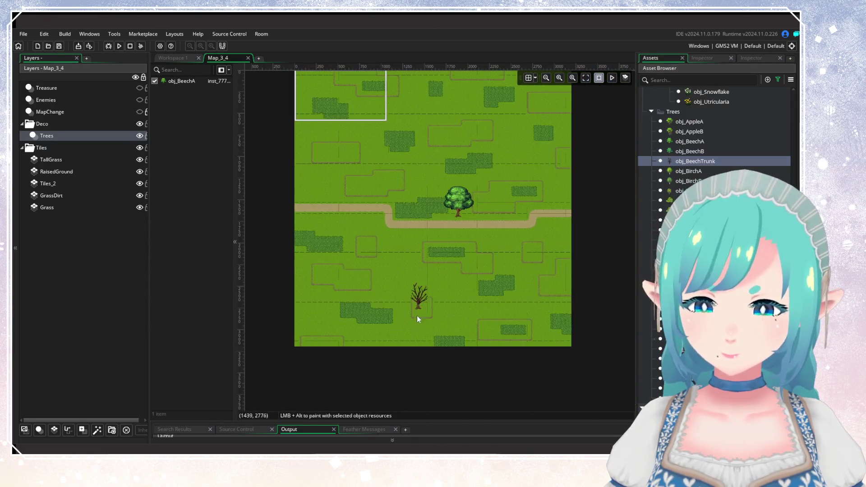
scroll(383, 325, up, 2)
scroll(343, 325, down, 3)
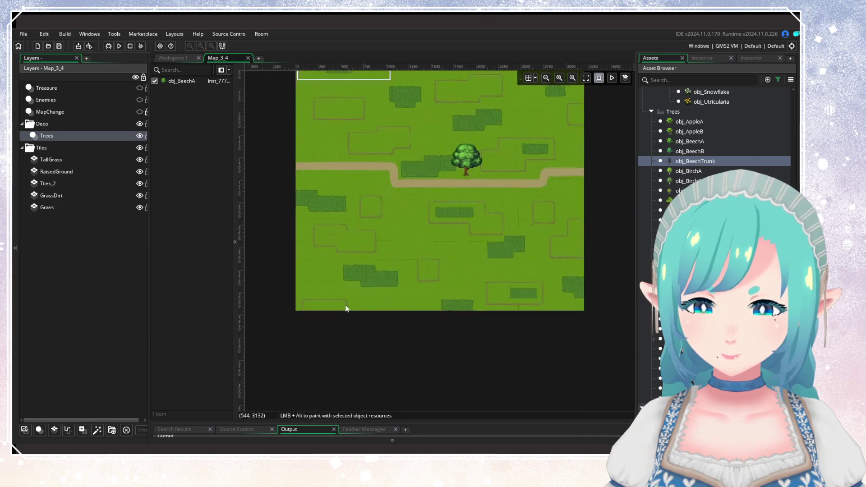
scroll(348, 297, up, 2)
click(362, 277)
scroll(479, 220, up, 1)
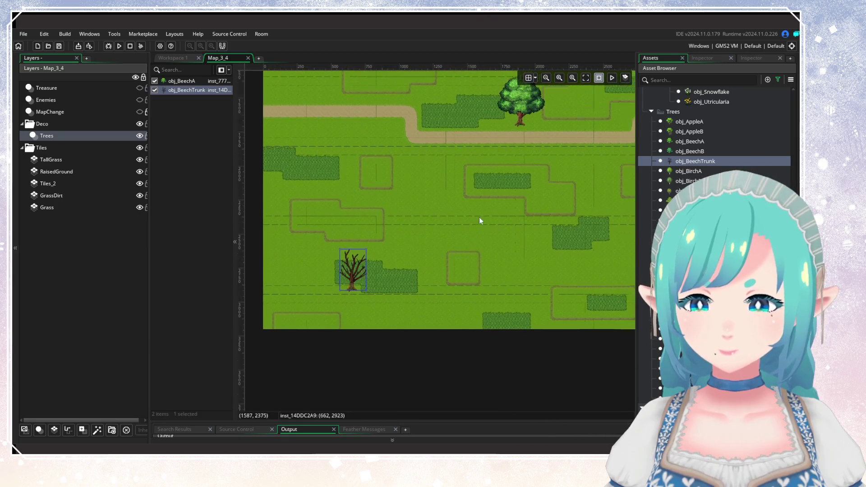
scroll(479, 221, down, 2)
scroll(488, 318, up, 2)
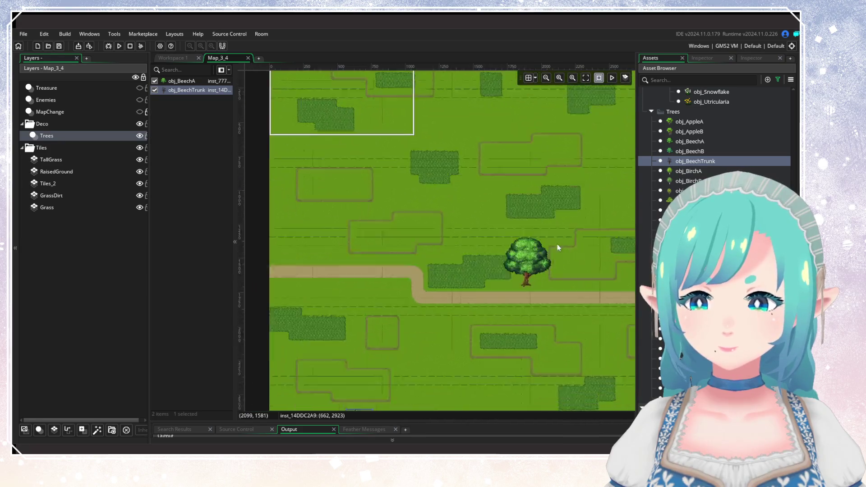
scroll(556, 244, down, 2)
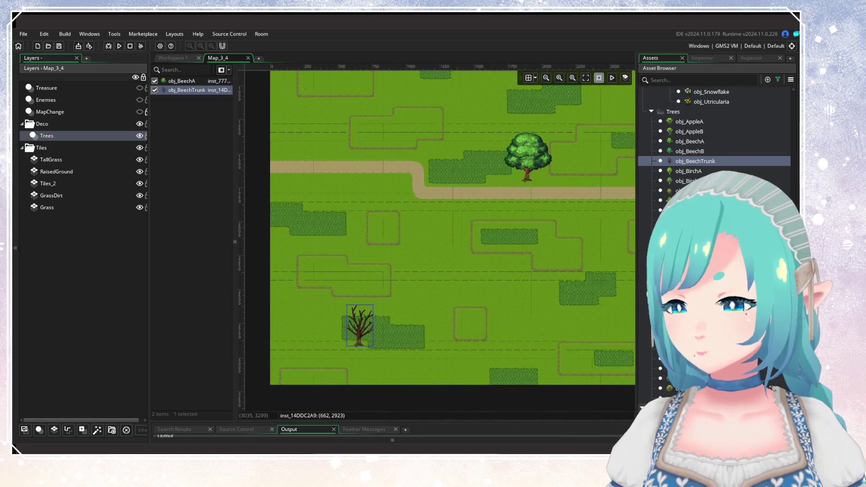
Step: Add a bare obj_WillowTrunk to the room's Trees layer
mouse_move(694, 161)
mouse_down()
mouse_move(470, 299)
mouse_move(481, 289)
mouse_move(453, 195)
mouse_move(432, 180)
mouse_up()
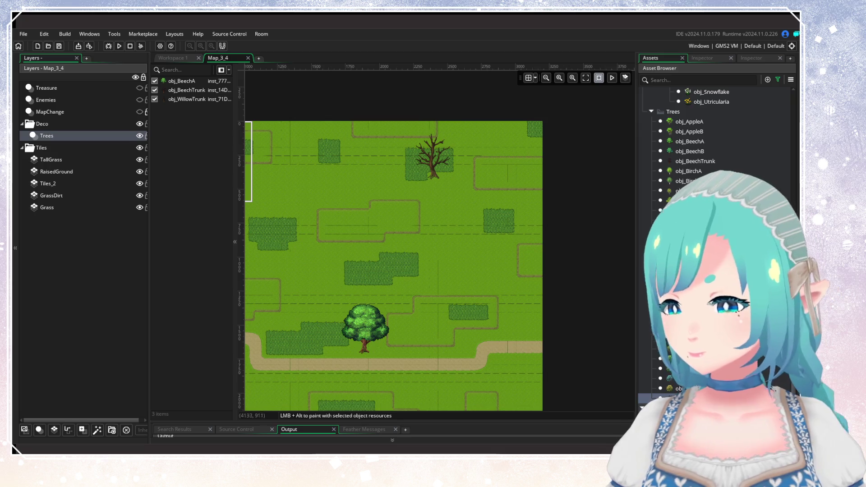
drag(677, 240, 442, 275)
drag(391, 296, 496, 191)
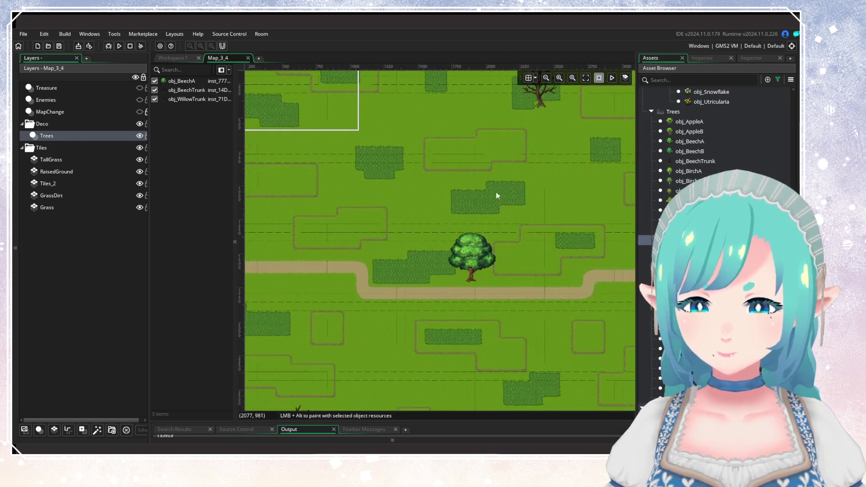
scroll(451, 172, down, 3)
mouse_move(371, 240)
mouse_down()
mouse_move(381, 409)
mouse_move(465, 272)
mouse_up()
scroll(717, 136, up, 3)
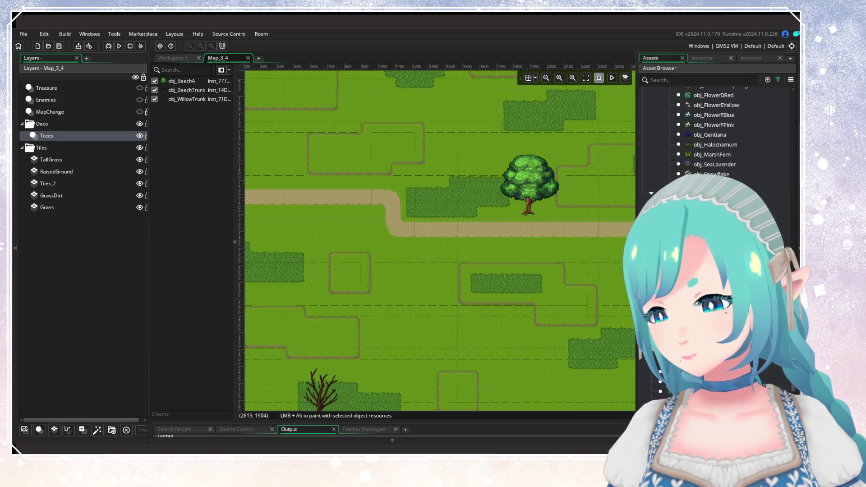
scroll(717, 135, down, 3)
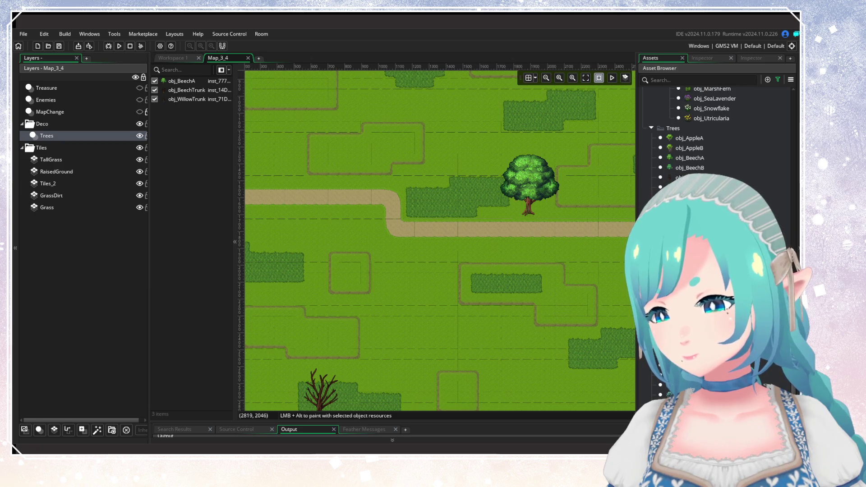
scroll(456, 304, down, 5)
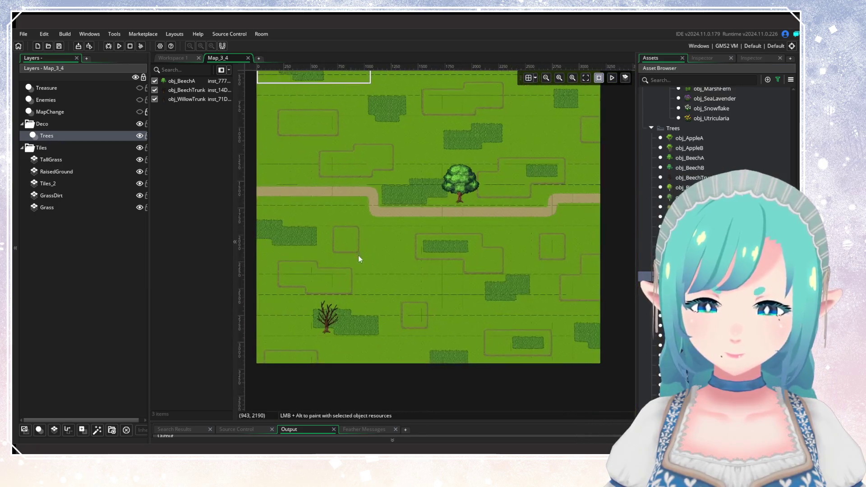
scroll(359, 259, up, 3)
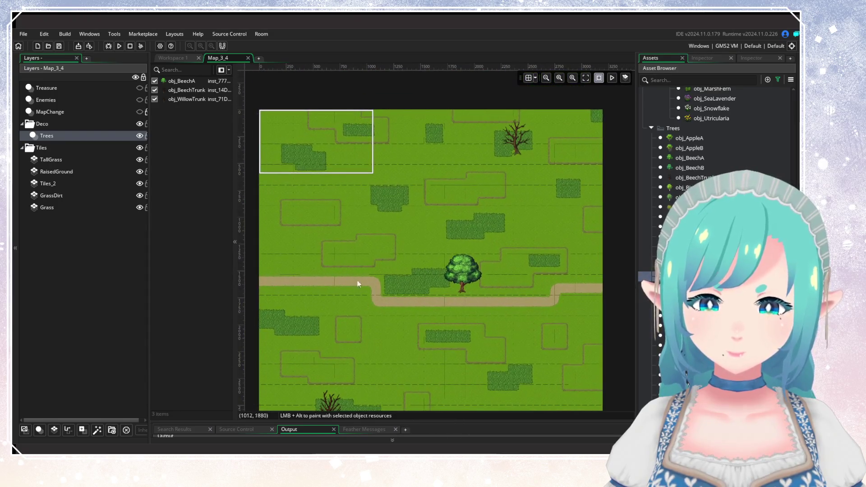
Step: Place seven obj_OakA trees across the top-left, centre, right edge and bottom of the room
click(293, 174)
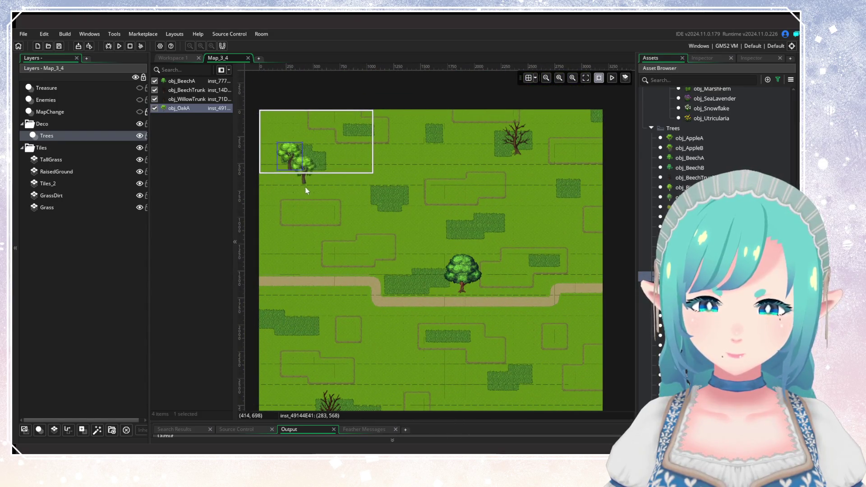
click(351, 239)
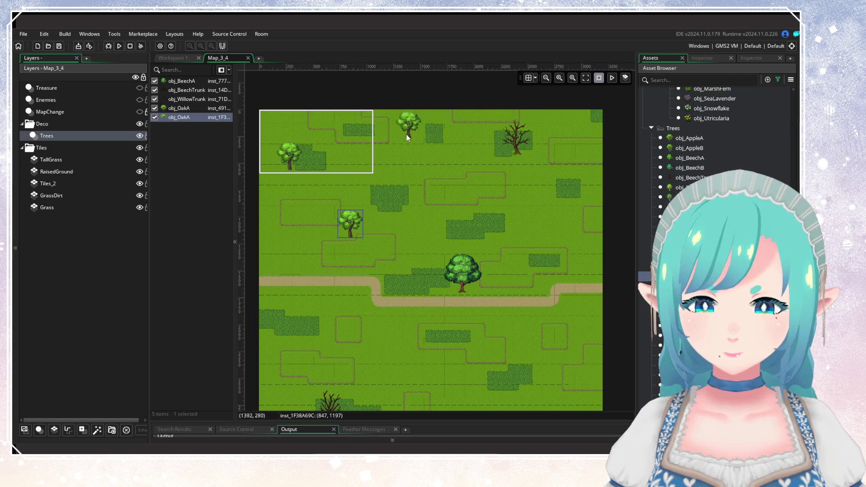
click(404, 126)
mouse_move(517, 293)
mouse_down()
mouse_move(494, 215)
mouse_move(511, 259)
mouse_up()
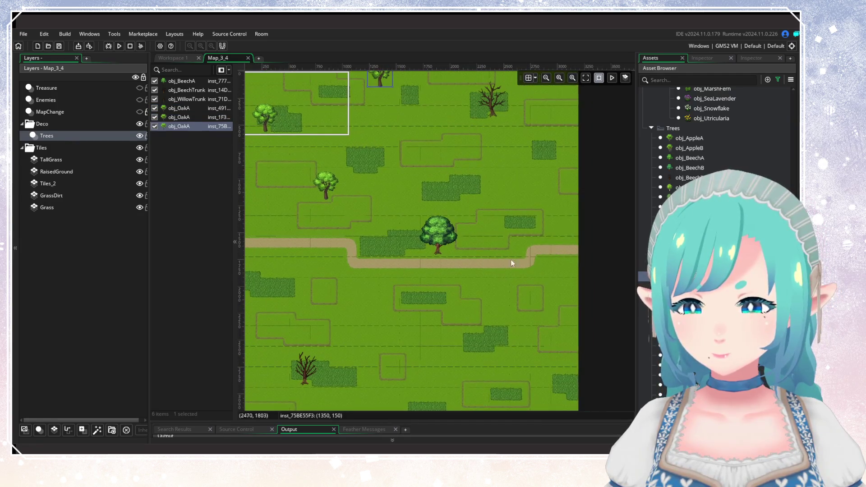
click(573, 224)
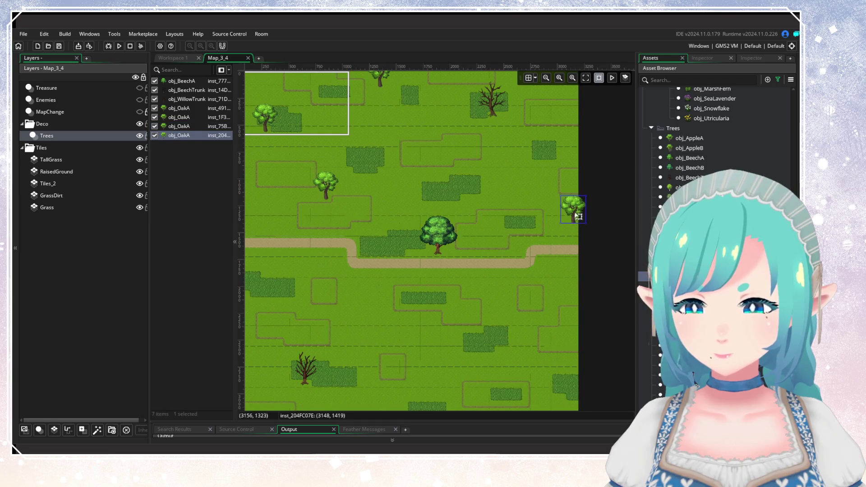
click(449, 370)
drag(449, 370, 456, 275)
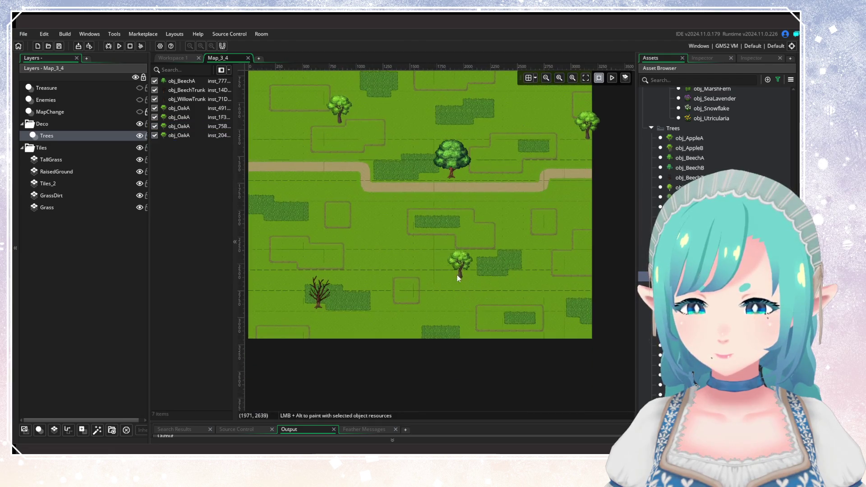
click(360, 243)
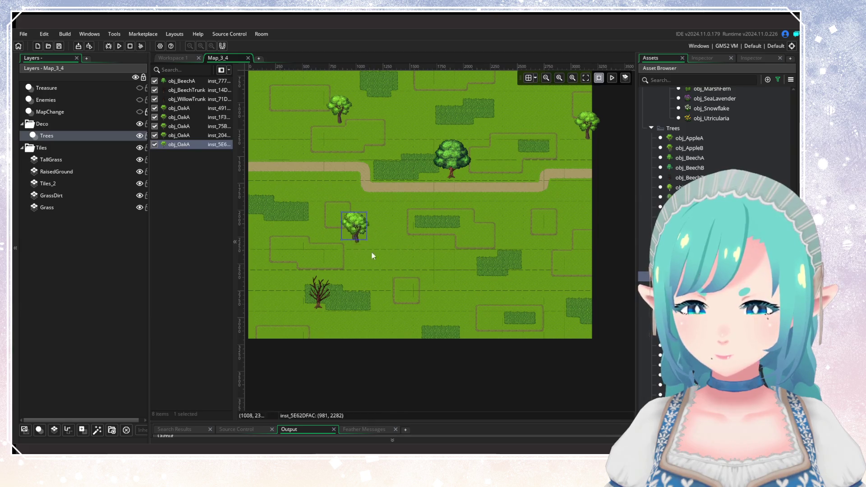
click(551, 286)
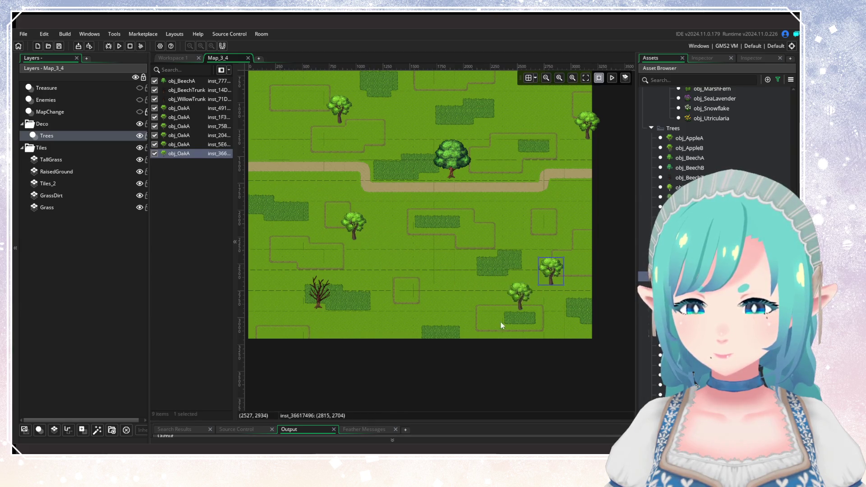
click(476, 360)
mouse_move(383, 359)
mouse_down()
mouse_move(453, 371)
mouse_move(379, 389)
mouse_move(452, 339)
mouse_up()
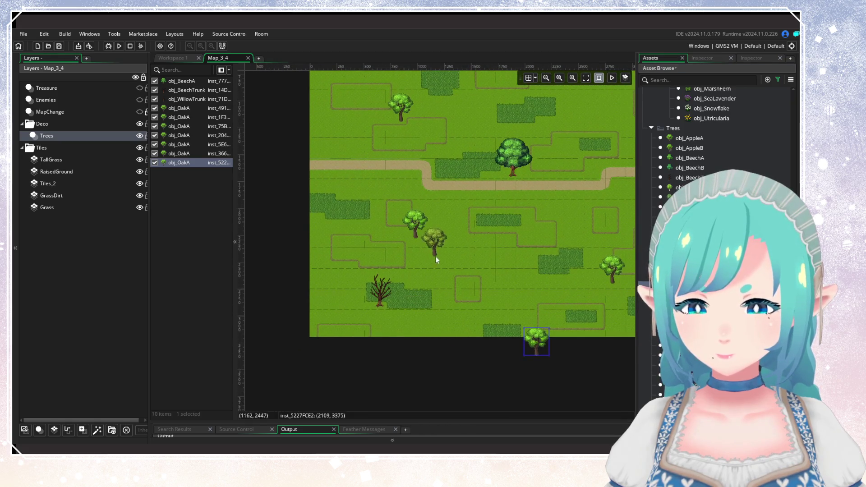
Step: Add four obj_OakB trees: beside an oak, at the left edge, upper middle, and below the path
click(432, 253)
click(310, 322)
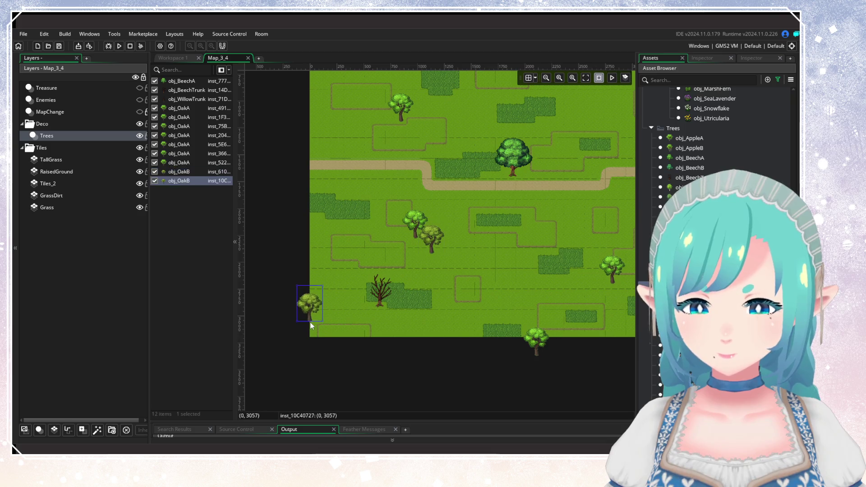
click(408, 302)
mouse_move(413, 302)
mouse_down()
mouse_move(309, 395)
mouse_move(323, 461)
mouse_up()
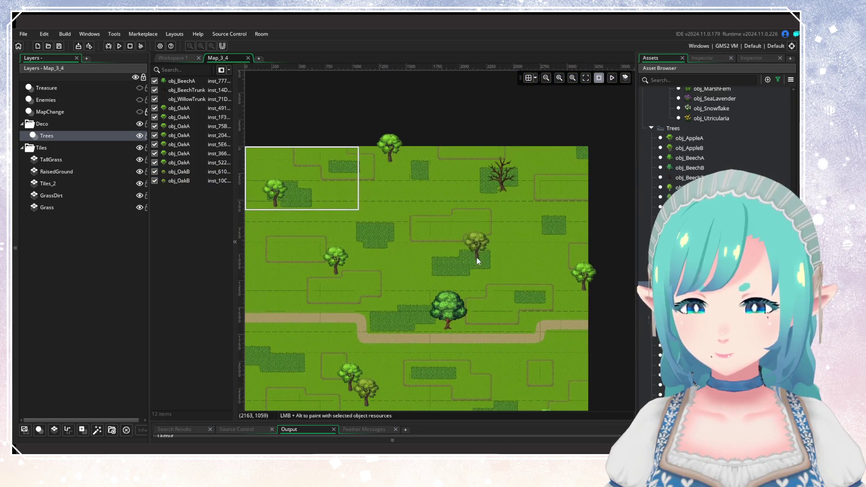
drag(477, 258, 468, 243)
drag(366, 277, 392, 251)
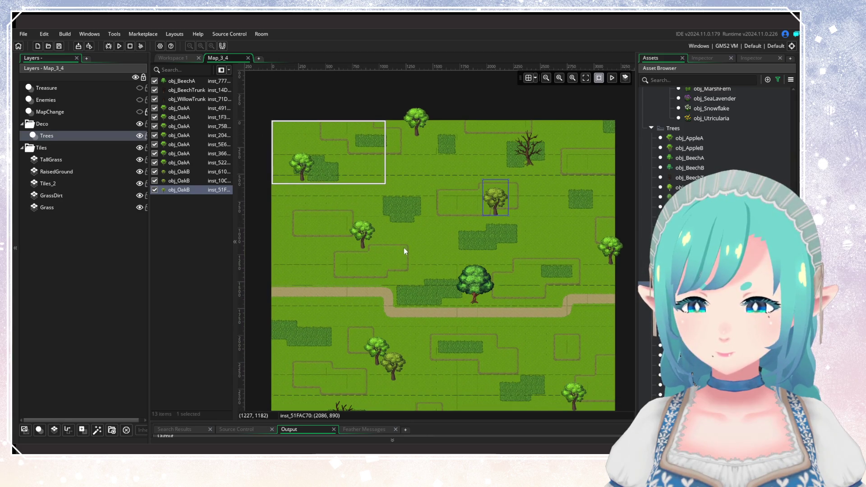
scroll(404, 248, up, 1)
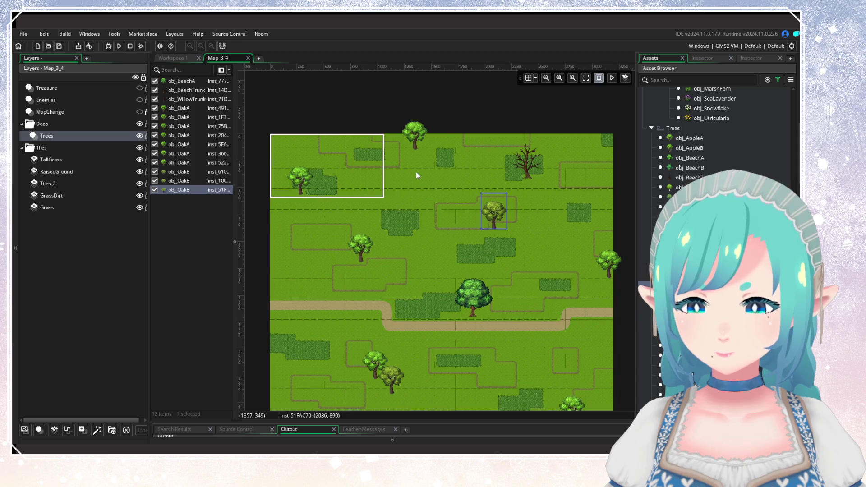
drag(498, 320, 455, 194)
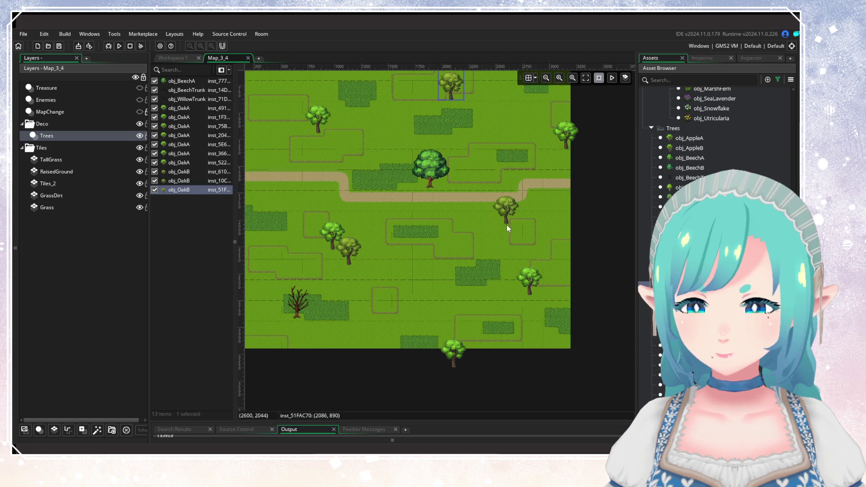
click(486, 225)
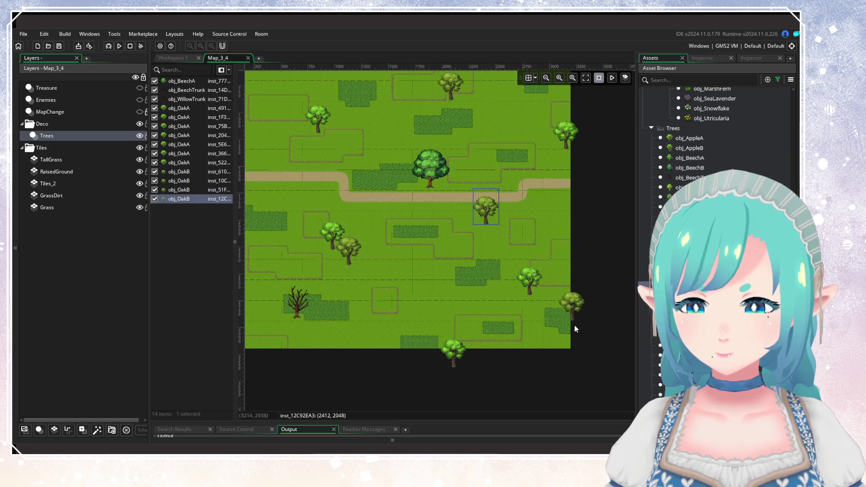
scroll(519, 323, up, 5)
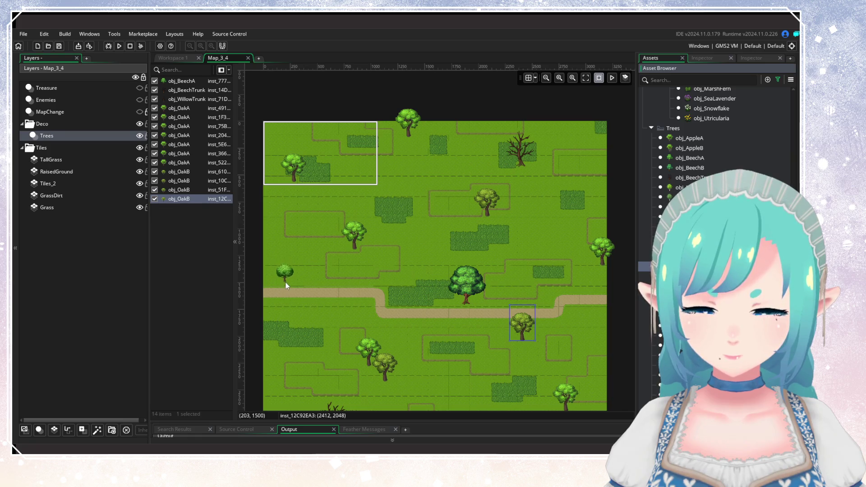
Step: Scatter obj_MapleA trees by the path, upper left, lower room and right edge
click(284, 281)
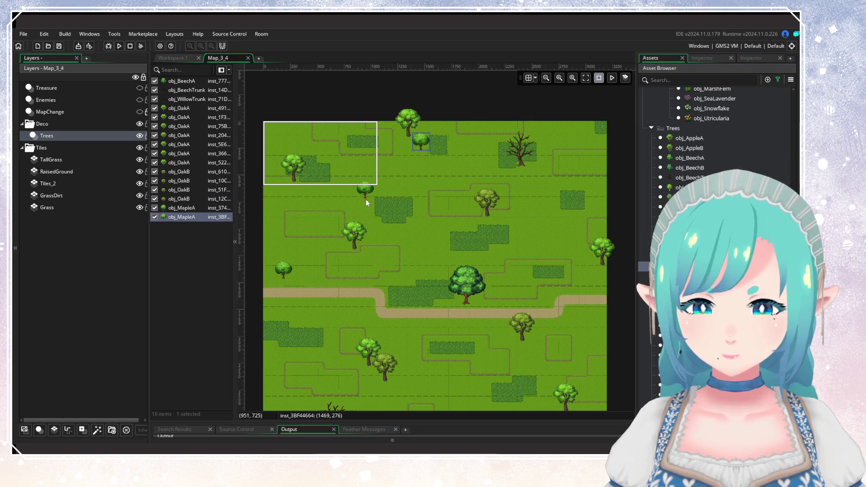
click(366, 199)
click(531, 269)
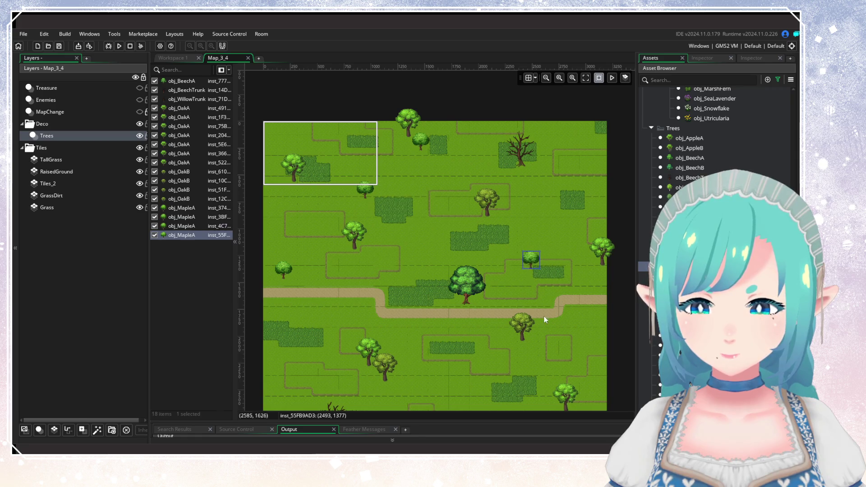
scroll(543, 315, down, 5)
click(415, 287)
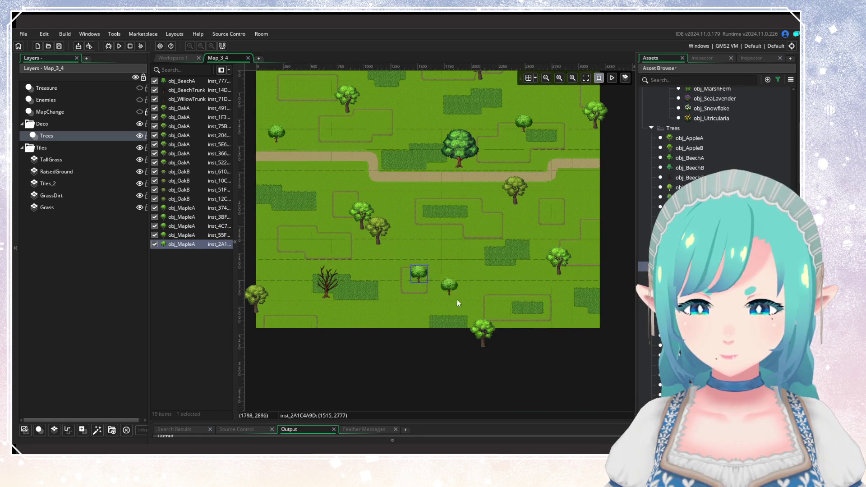
click(511, 307)
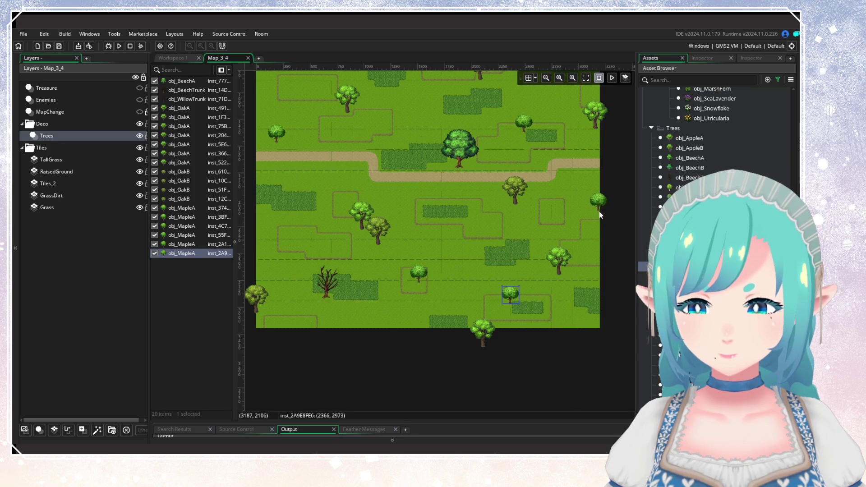
click(600, 243)
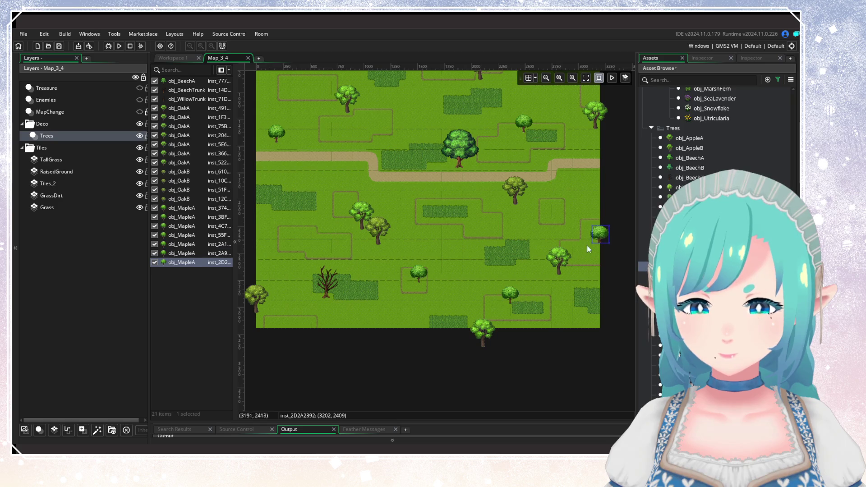
click(300, 178)
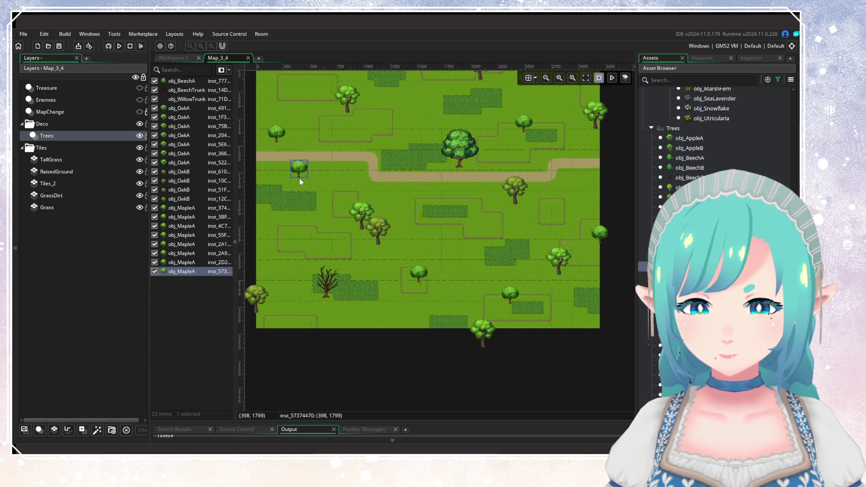
scroll(438, 297, up, 5)
scroll(465, 282, down, 3)
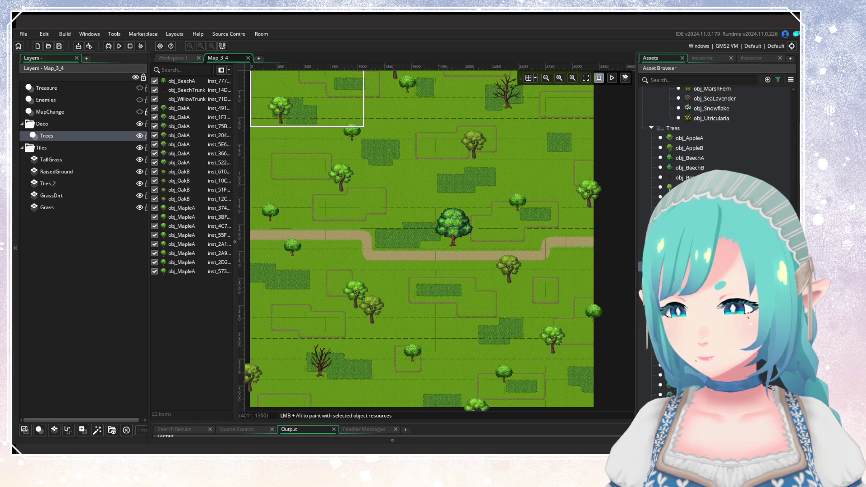
Step: Place two BirchA trees at the top right and two BirchB trees at the top-left and bottom edge
click(676, 186)
scroll(483, 307, up, 2)
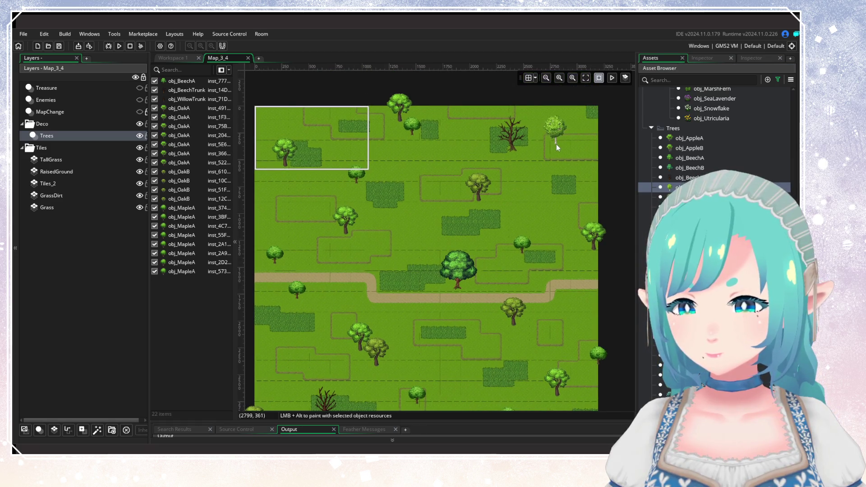
click(557, 120)
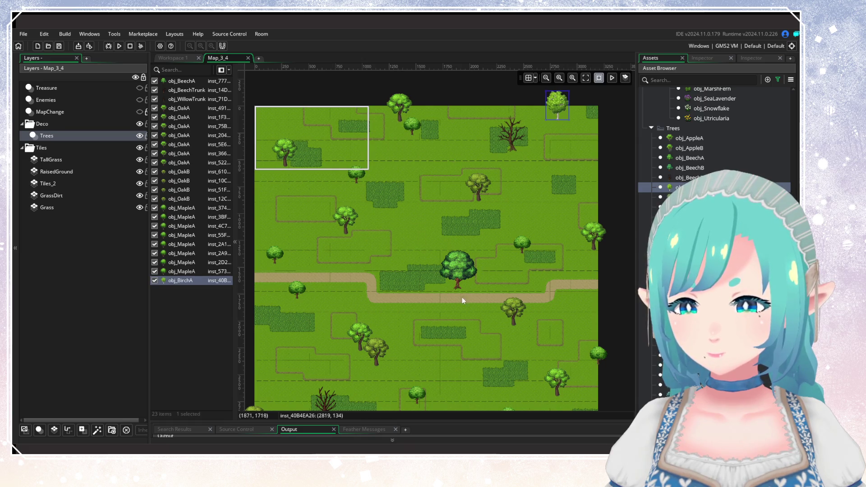
scroll(462, 297, down, 5)
click(509, 239)
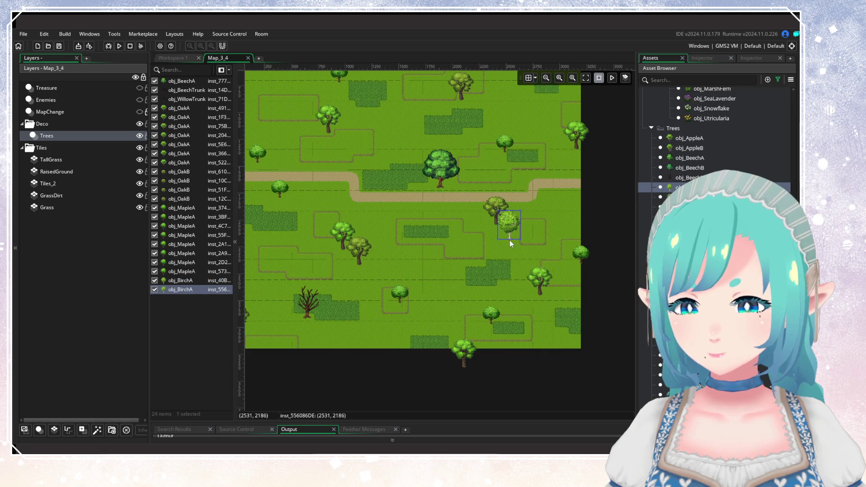
scroll(589, 299, left, 3)
scroll(589, 299, down, 1)
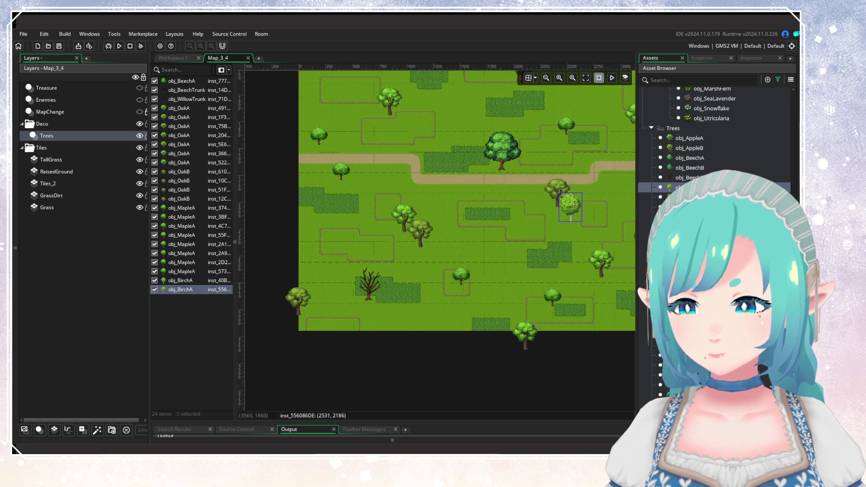
click(676, 196)
scroll(394, 344, up, 5)
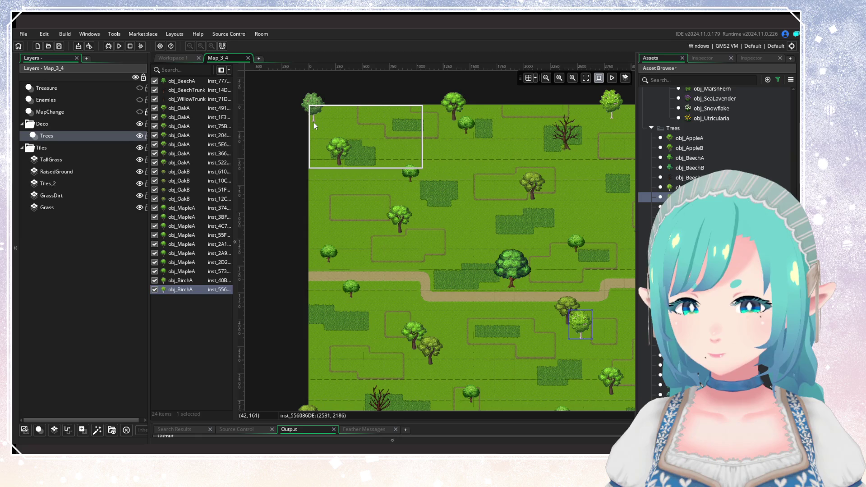
click(313, 122)
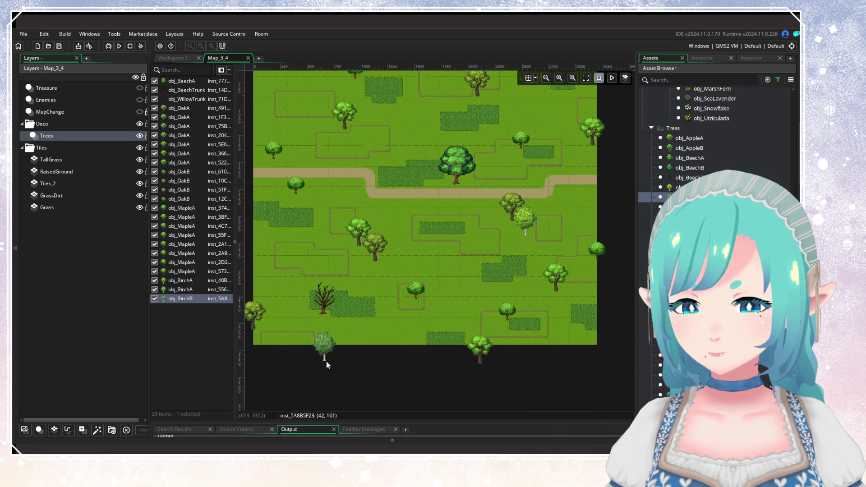
click(343, 357)
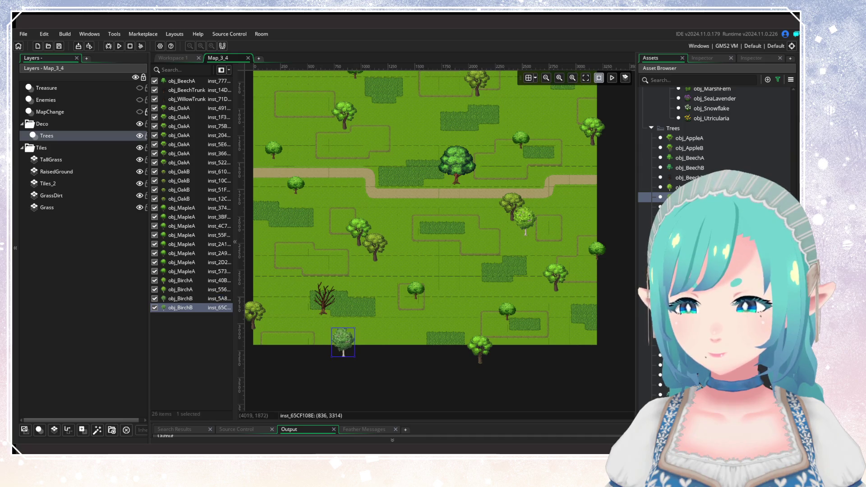
Step: Add two obj_BirchC trees, one on the upper right edge and one by the left path
click(654, 207)
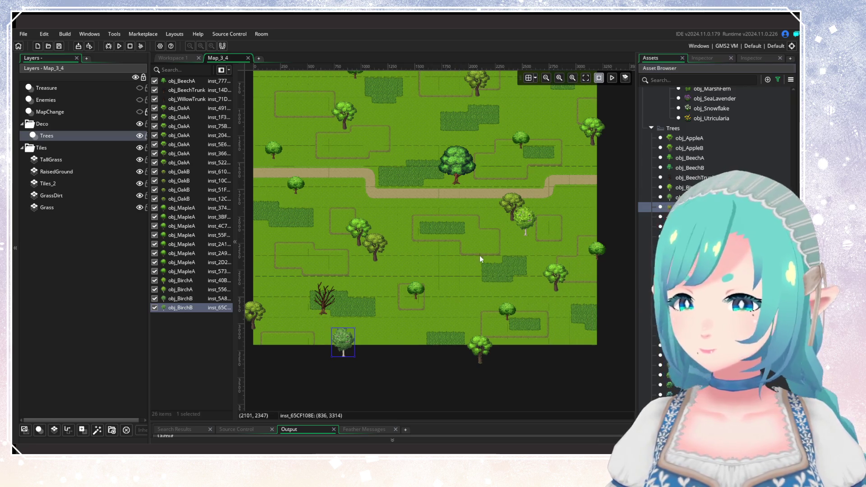
scroll(480, 255, up, 5)
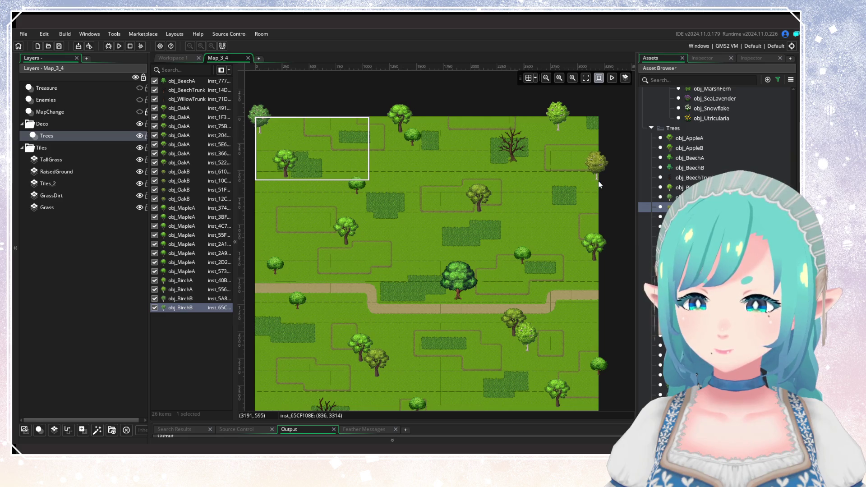
click(598, 180)
mouse_move(399, 334)
mouse_down()
mouse_move(426, 272)
mouse_move(357, 318)
mouse_move(332, 278)
mouse_move(341, 262)
mouse_up()
click(337, 275)
key(Escape)
scroll(434, 303, down, 5)
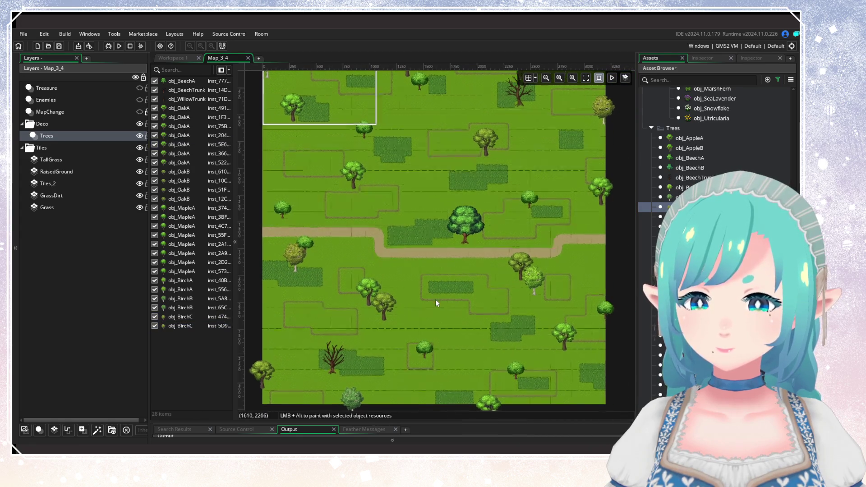
scroll(433, 303, up, 8)
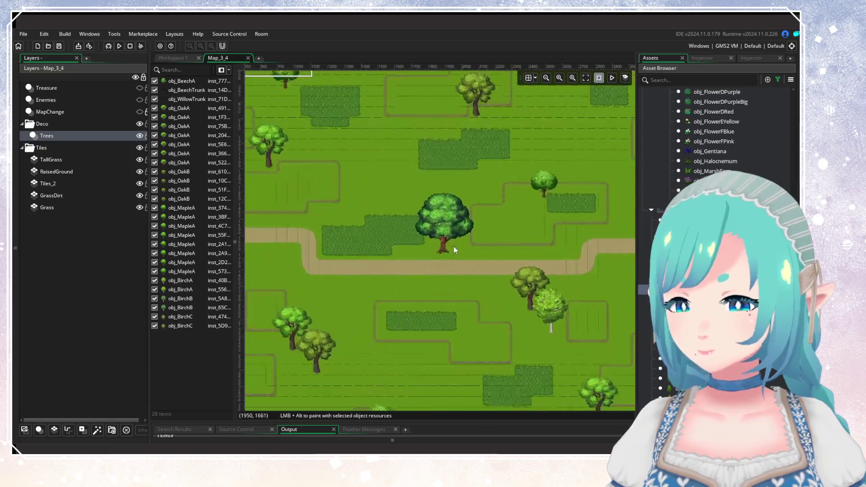
scroll(410, 293, down, 5)
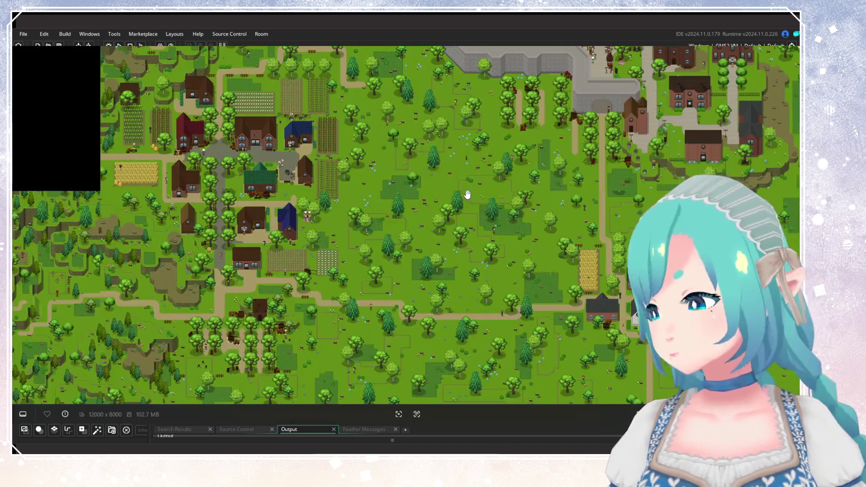
scroll(440, 221, down, 4)
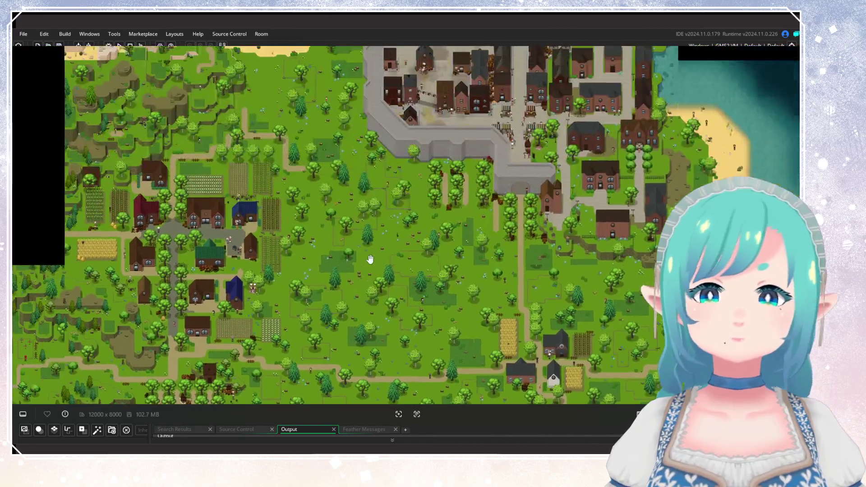
scroll(598, 307, up, 2)
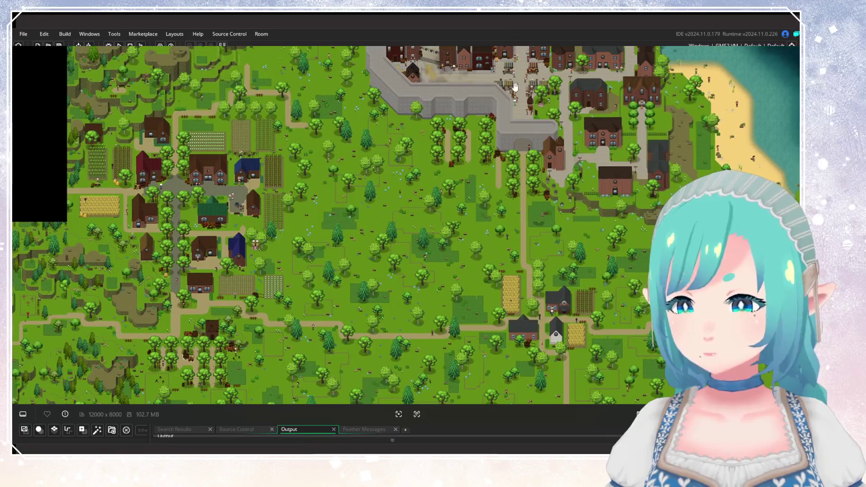
scroll(505, 229, down, 2)
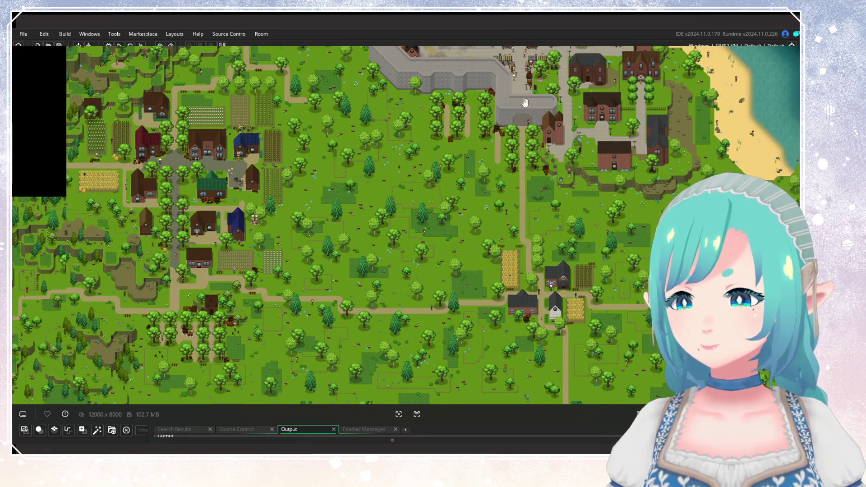
drag(525, 138, 537, 166)
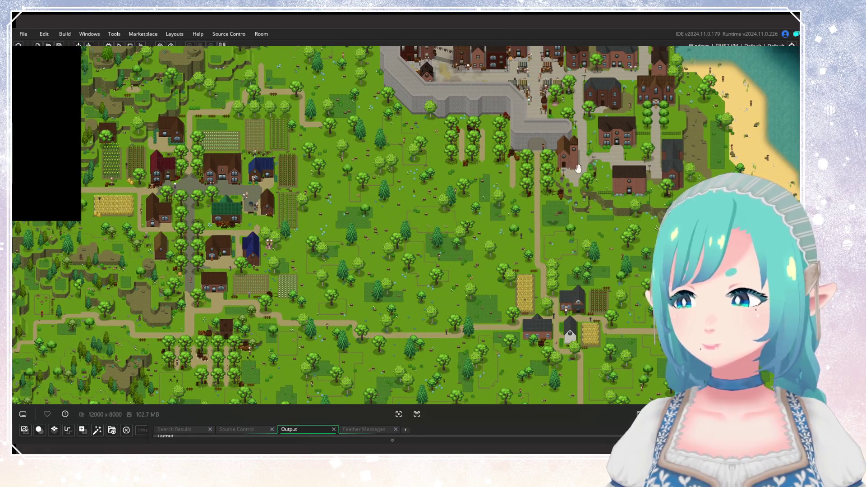
scroll(498, 233, left, 2)
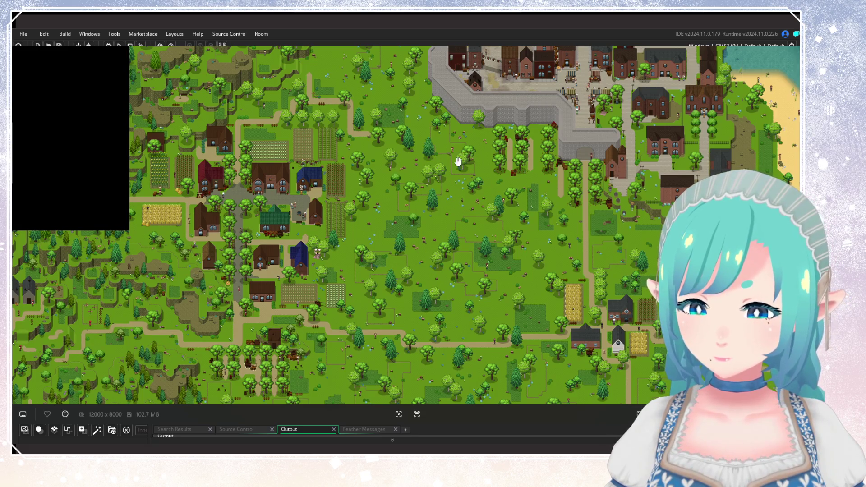
drag(484, 282, 425, 199)
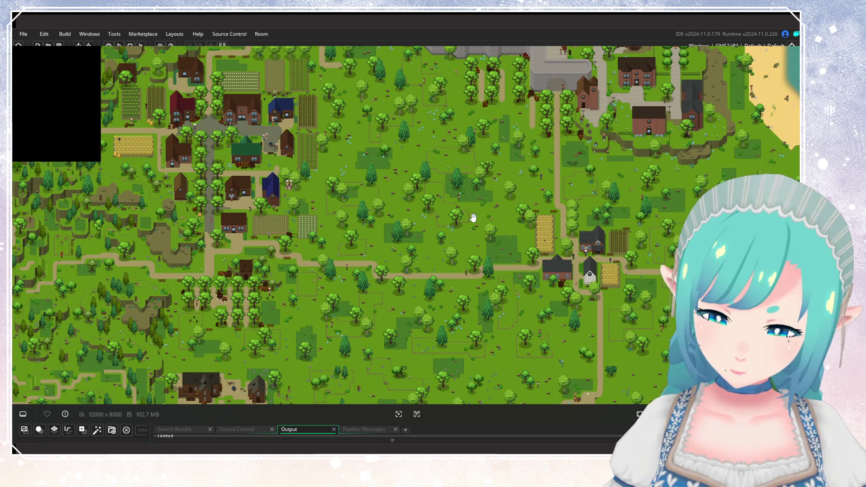
scroll(473, 217, up, 5)
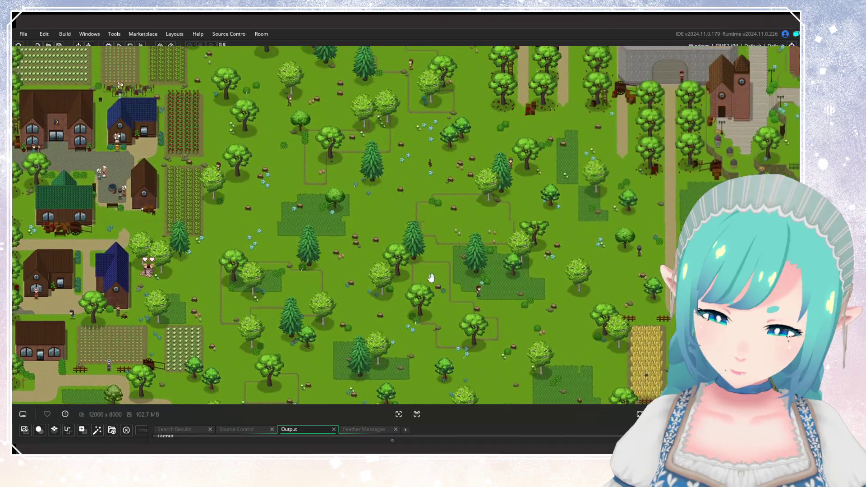
scroll(431, 278, up, 3)
scroll(448, 232, up, 2)
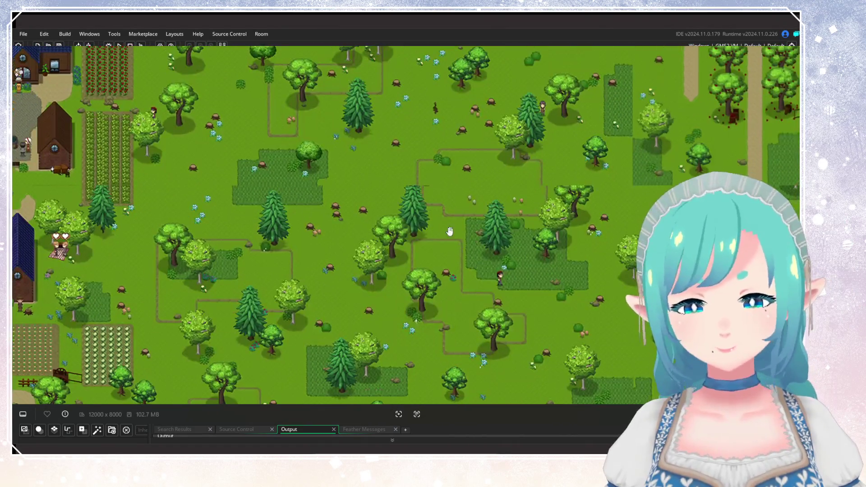
mouse_move(423, 299)
mouse_down()
mouse_move(428, 241)
mouse_move(481, 91)
mouse_up()
scroll(444, 295, down, 2)
scroll(448, 187, down, 3)
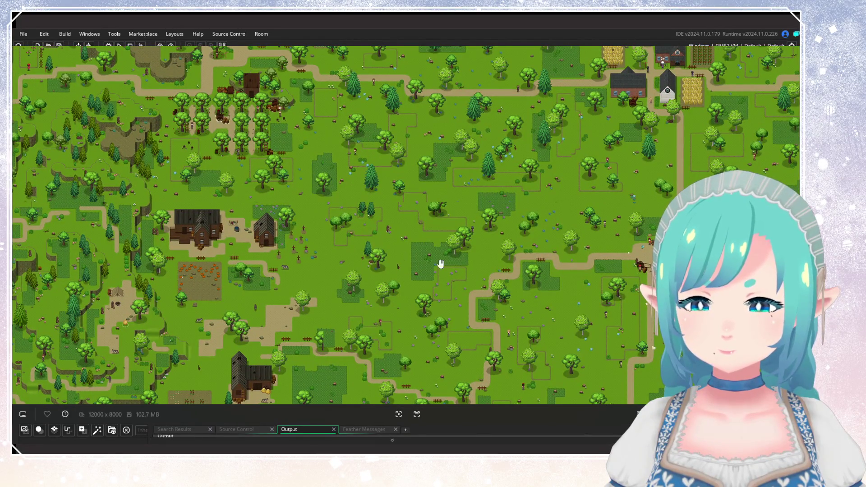
drag(463, 264, 459, 347)
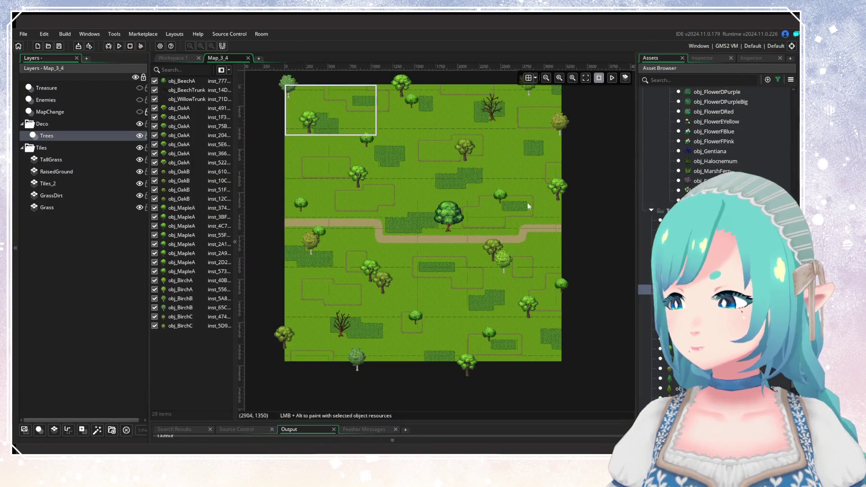
Step: Search the project's object assets in the Asset Browser
scroll(457, 247, up, 1)
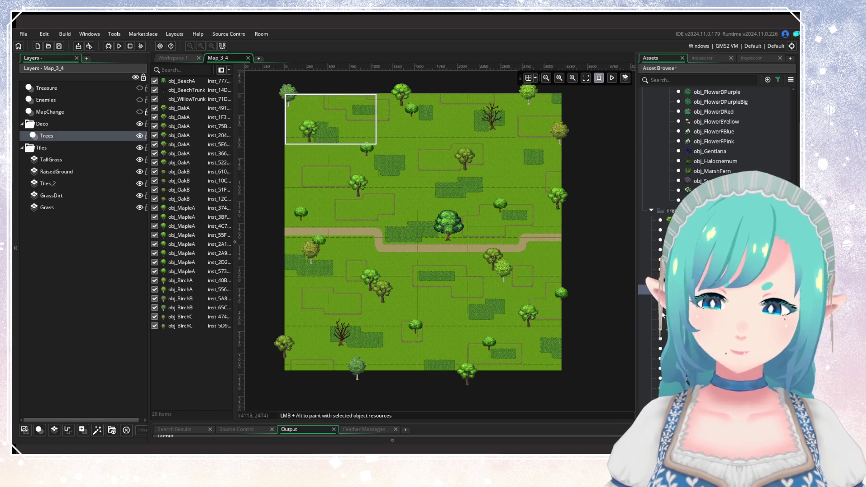
scroll(703, 174, down, 5)
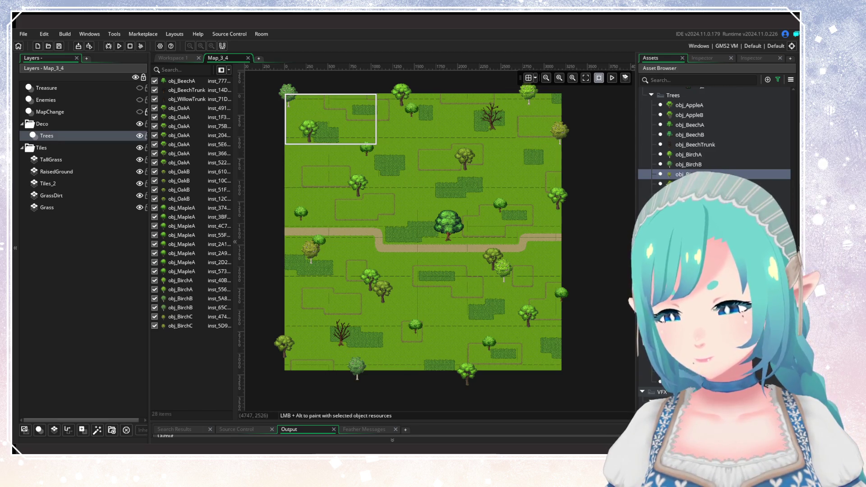
scroll(703, 174, up, 5)
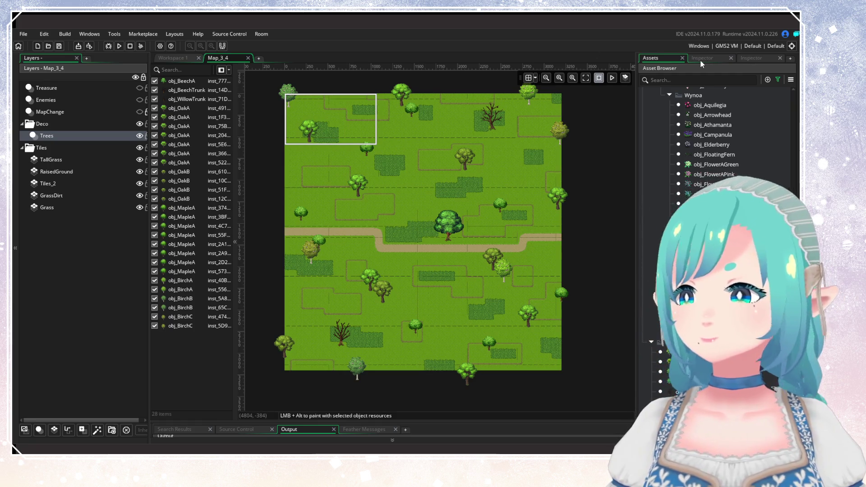
click(684, 77)
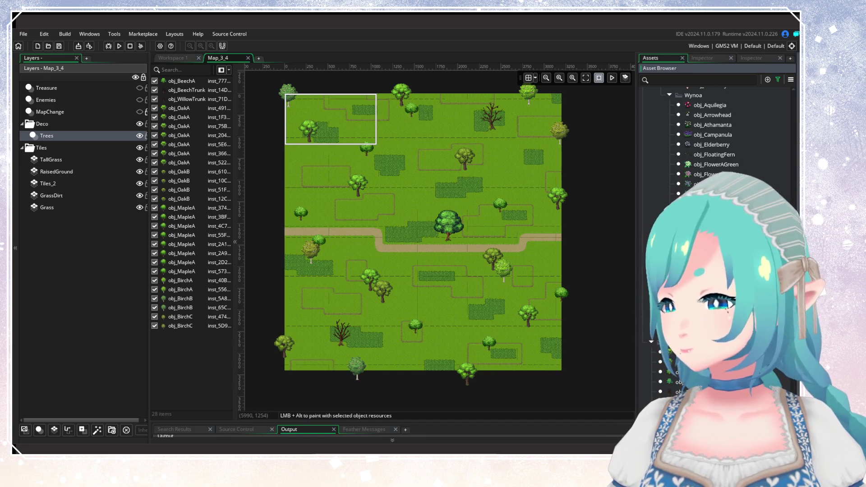
scroll(717, 130, up, 3)
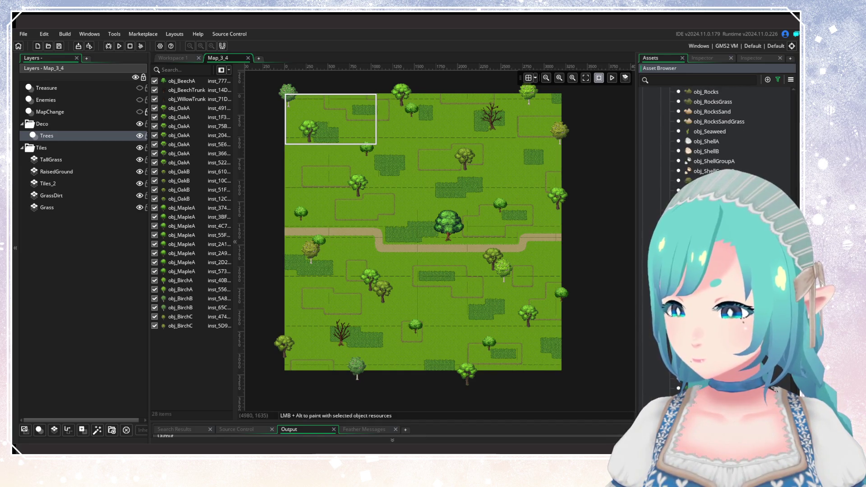
scroll(717, 131, down, 5)
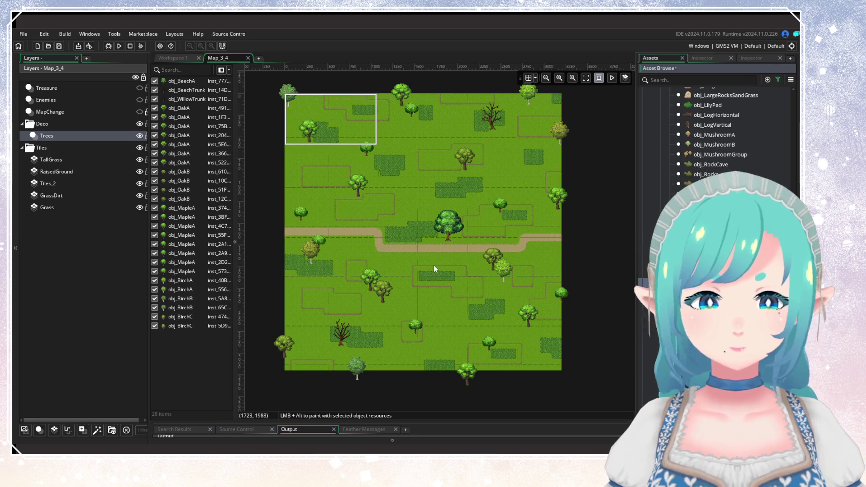
Step: Add a new instance layer in the Deco group and rename it 'Landscape'
click(39, 430)
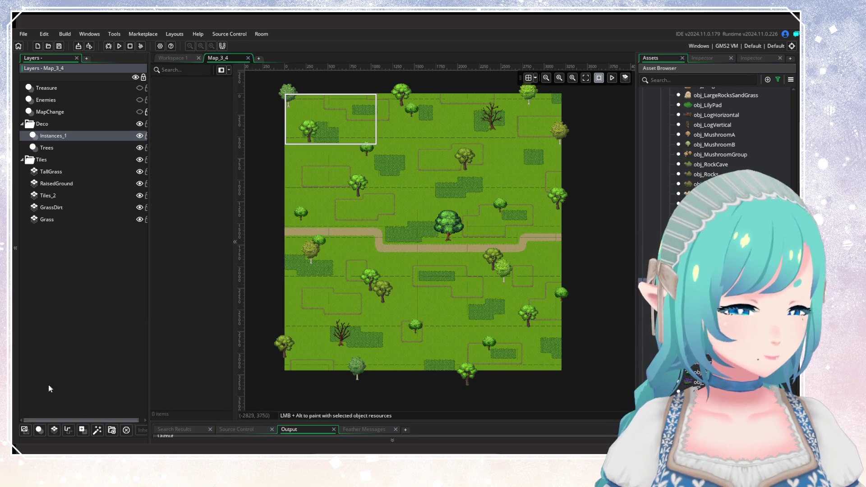
right_click(57, 141)
click(75, 153)
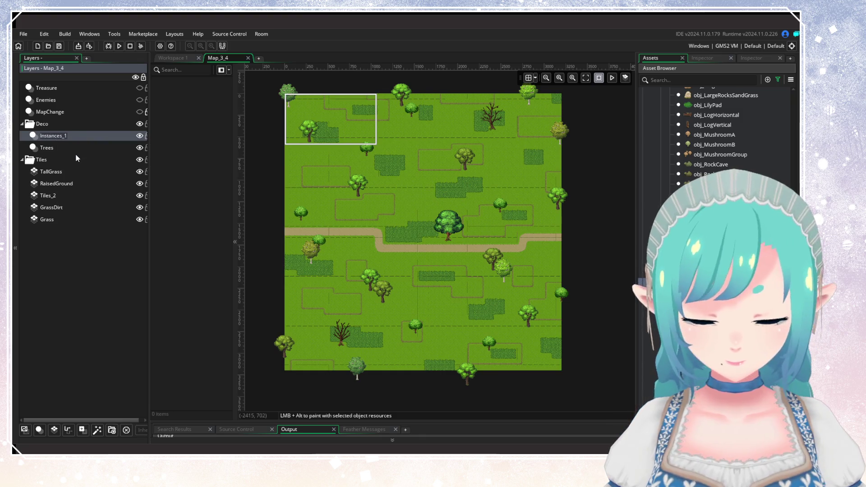
text(Landscape)
key(Return)
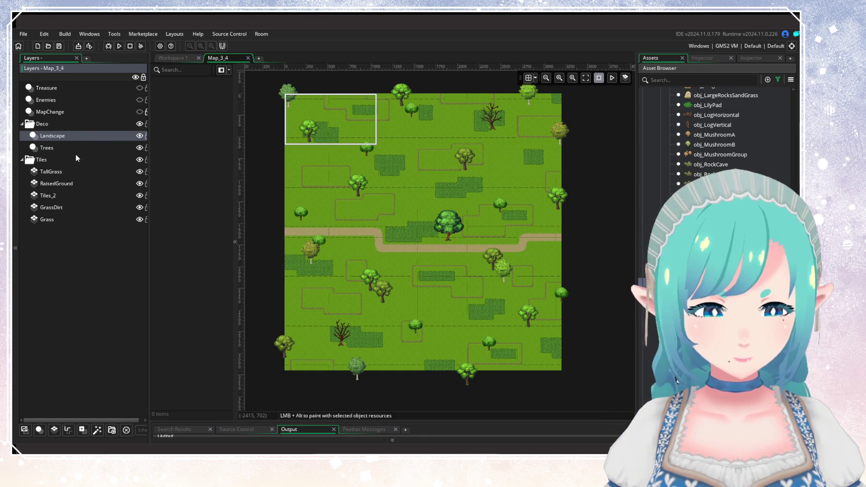
scroll(428, 237, up, 3)
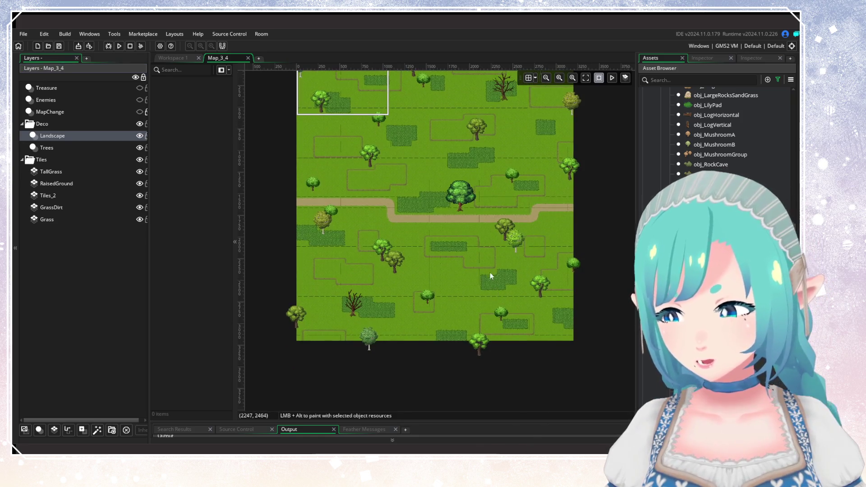
scroll(429, 262, up, 5)
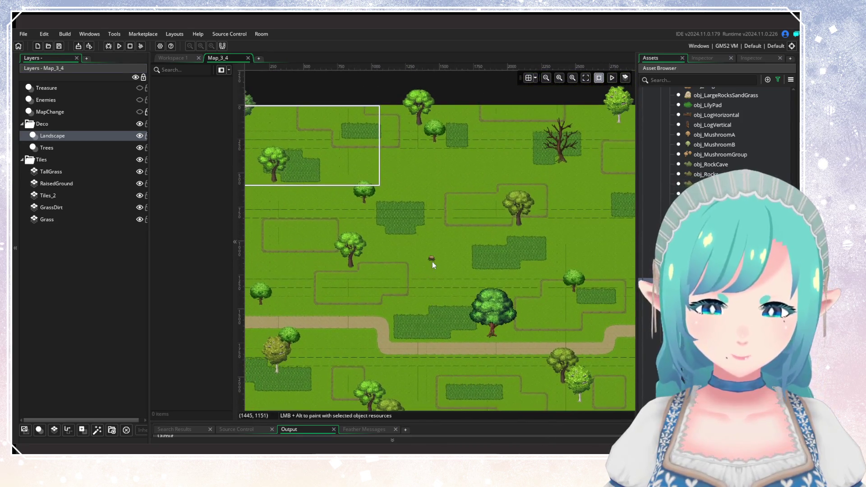
Step: Scatter obj_TreeStump instances across the upper, lower and southern meadows of Map_3_4
alt+click(426, 256)
alt+click(432, 263)
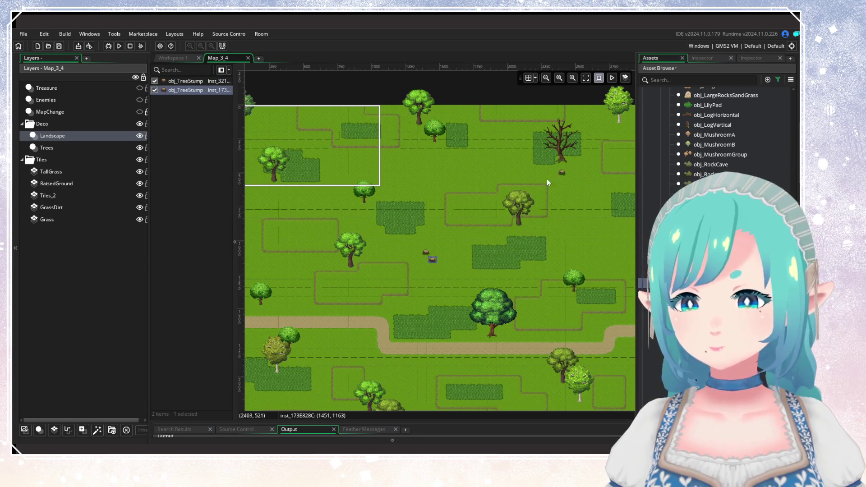
alt+click(585, 191)
alt+click(403, 167)
alt+click(417, 174)
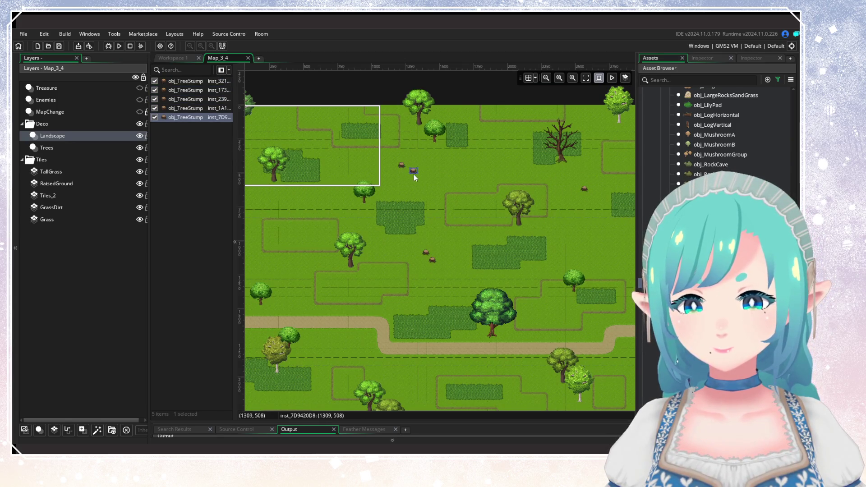
scroll(465, 154, down, 5)
alt+click(353, 234)
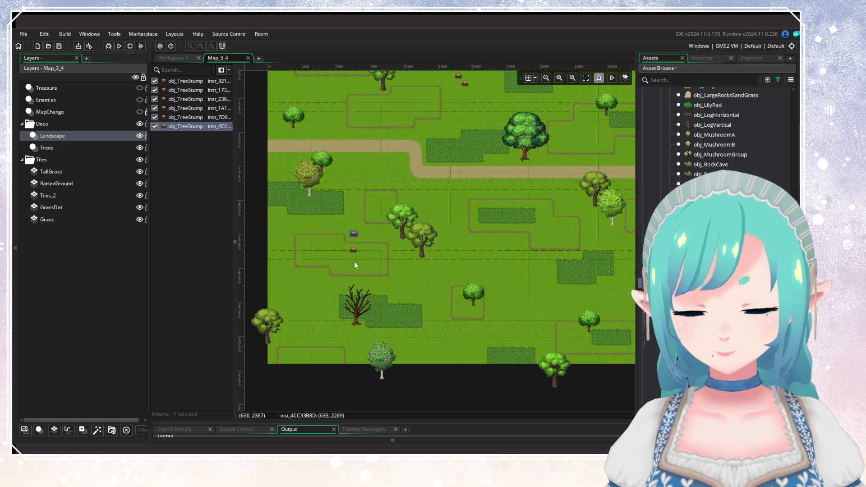
drag(358, 240, 357, 243)
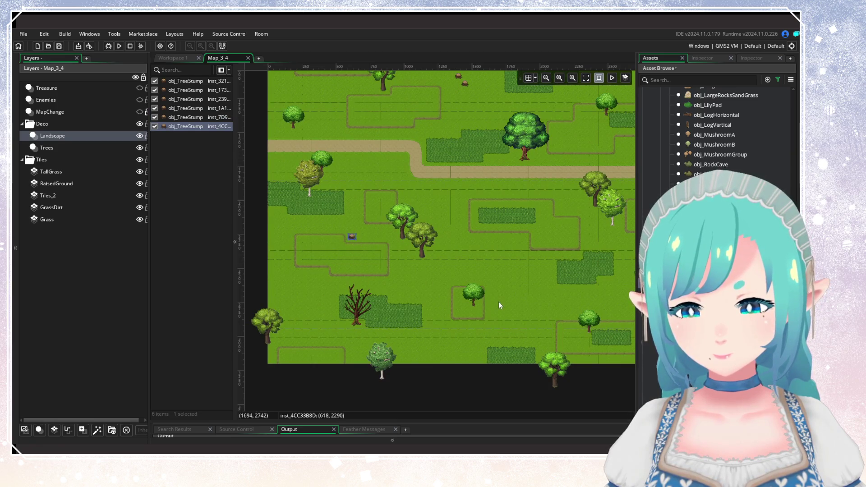
scroll(450, 311, down, 2)
scroll(400, 315, right, 3)
alt+click(375, 320)
alt+click(488, 272)
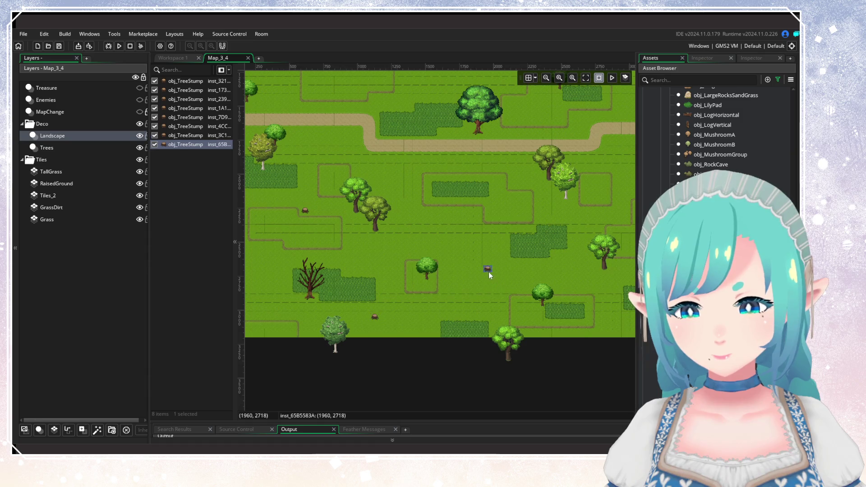
scroll(370, 277, left, 3)
alt+click(331, 290)
scroll(469, 239, up, 4)
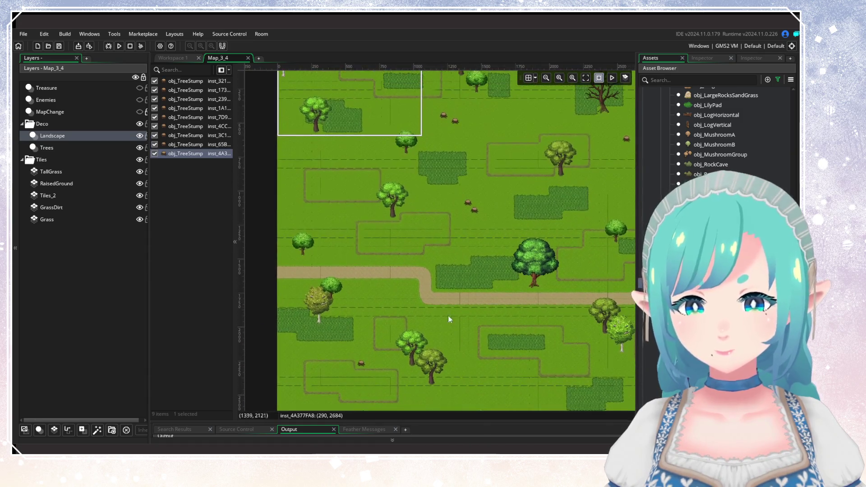
scroll(449, 319, up, 2)
alt+click(345, 217)
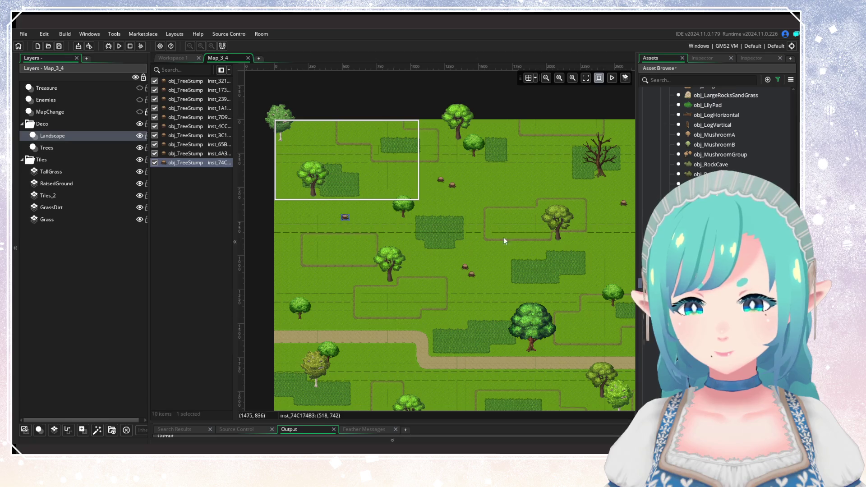
scroll(504, 237, right, 3)
scroll(437, 228, left, 3)
scroll(436, 228, up, 1)
Step: Add more tree stumps on the room's right side and in the meadow, 13 in total
drag(555, 276, 410, 200)
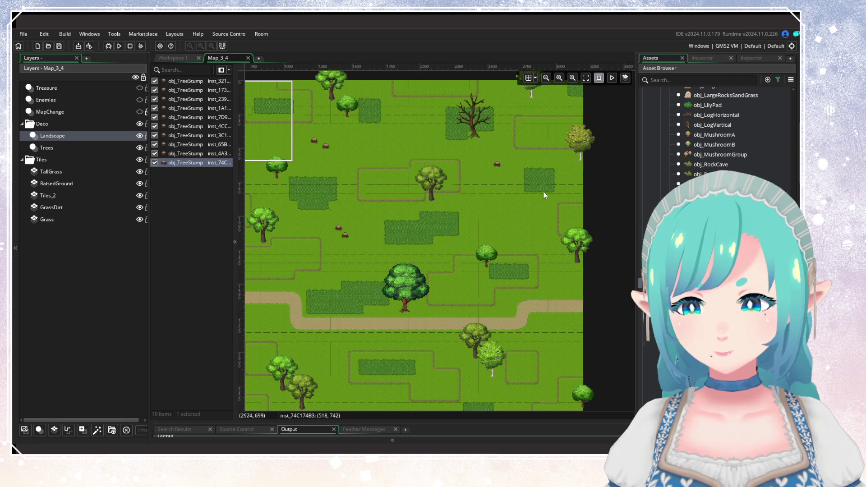
alt+click(548, 128)
scroll(544, 223, down, 3)
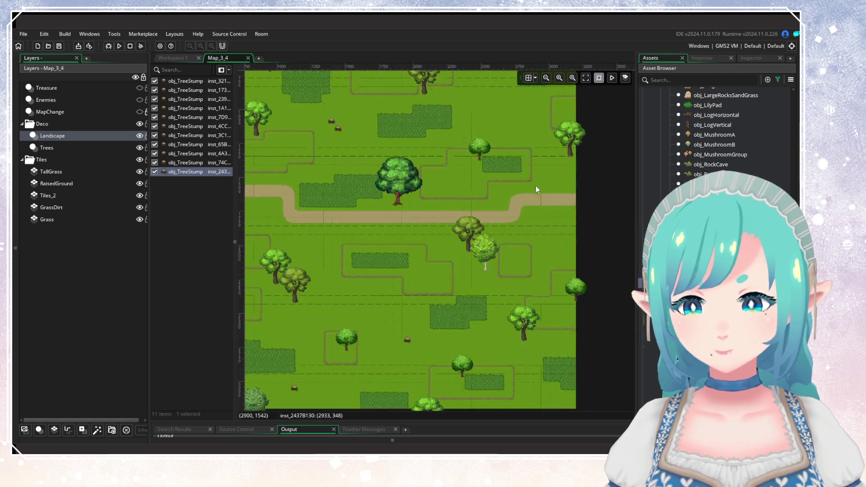
alt+click(498, 193)
click(499, 197)
scroll(529, 208, down, 2)
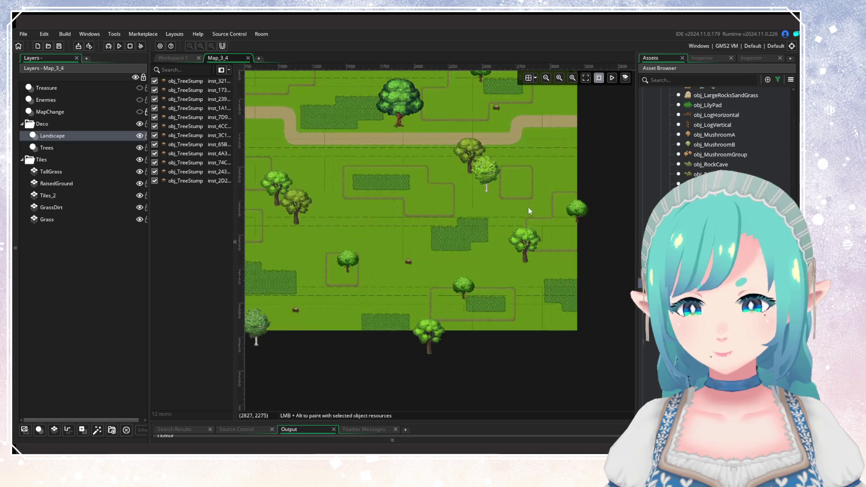
alt+click(531, 207)
scroll(458, 271, down, 2)
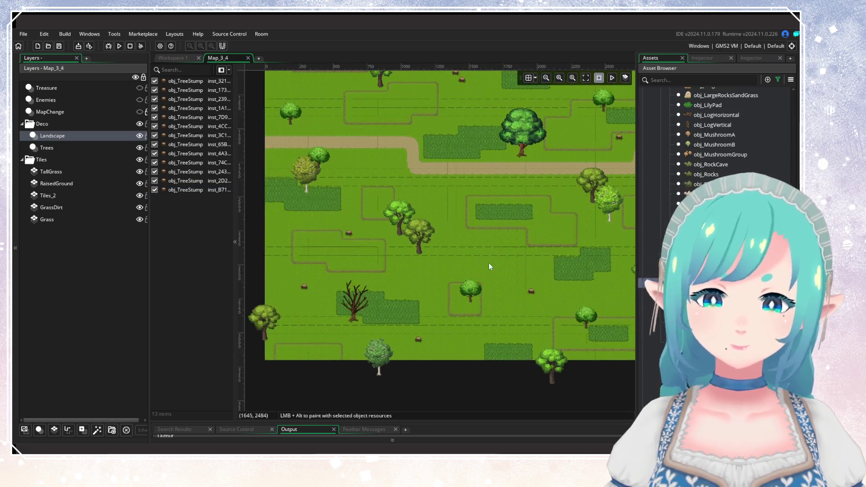
scroll(526, 245, up, 1)
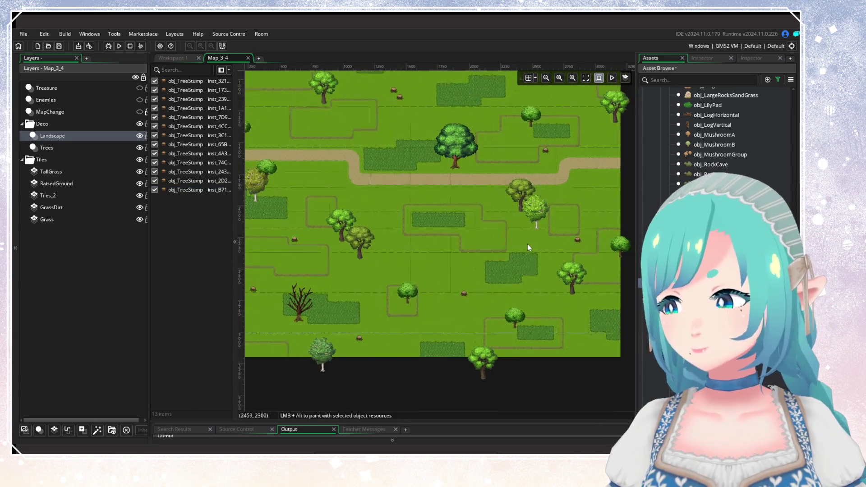
scroll(527, 244, down, 1)
alt+click(366, 180)
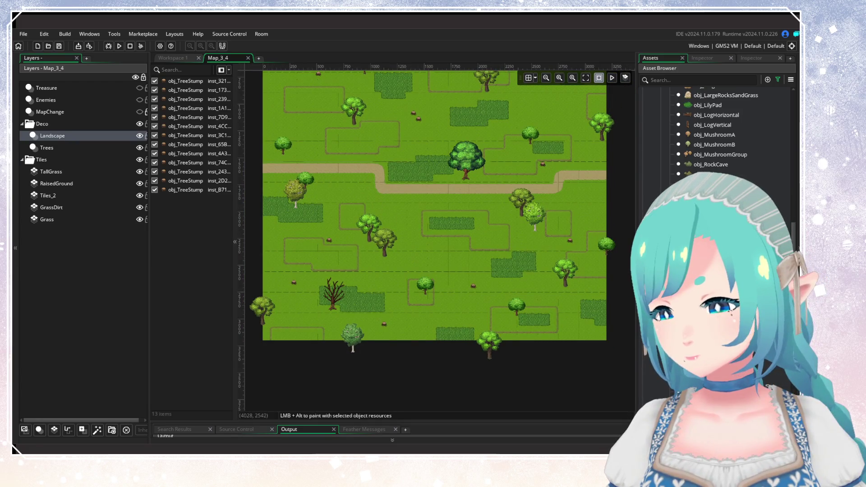
Step: Place one obj_LogHorizontal log in the meadow and deselect it
scroll(717, 135, up, 3)
scroll(717, 135, up, 2)
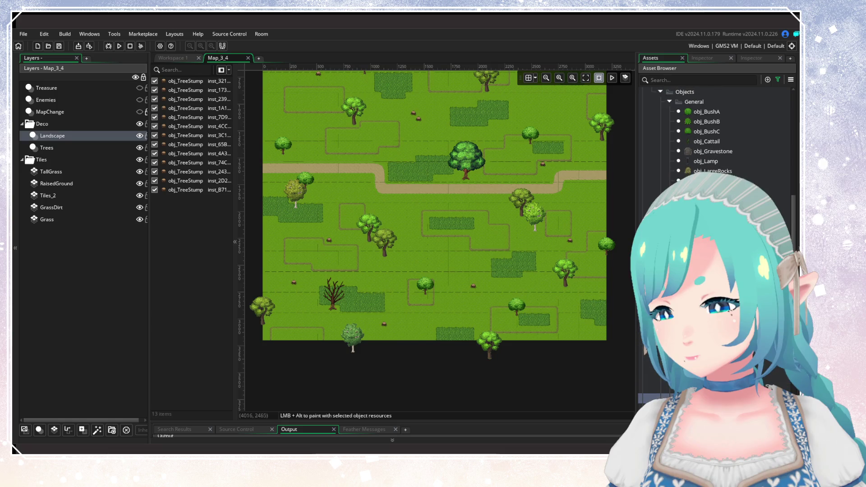
scroll(537, 234, up, 3)
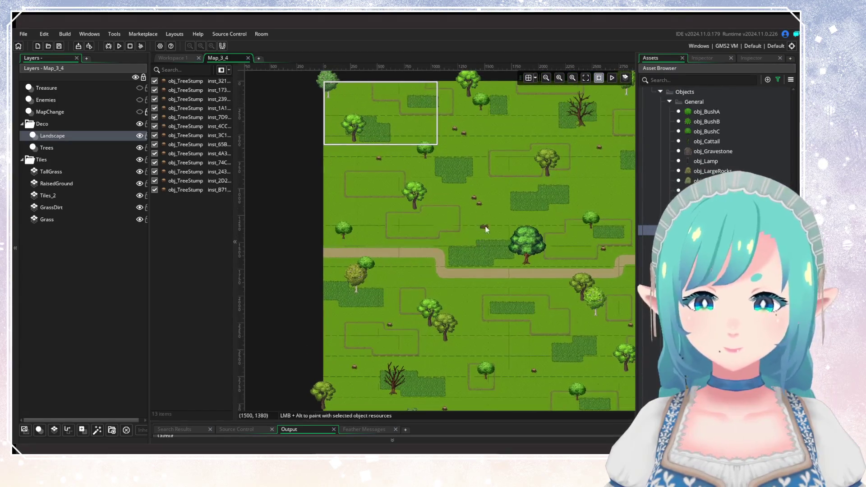
alt+click(471, 201)
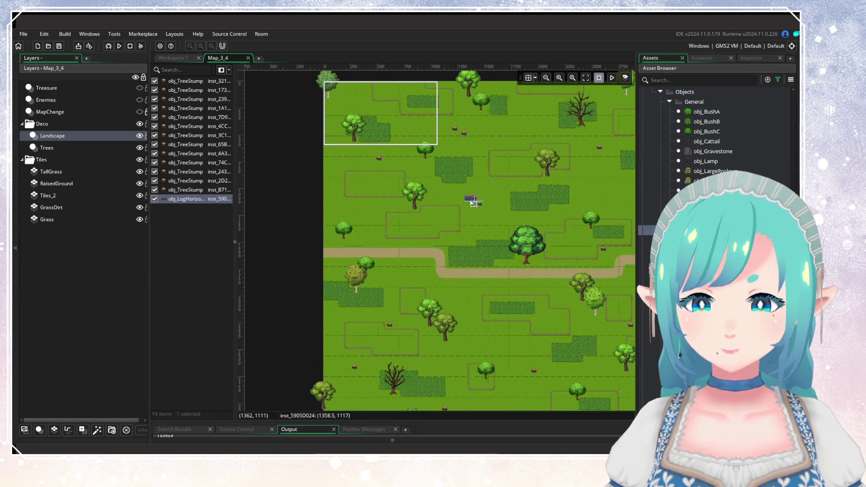
click(485, 214)
scroll(519, 180, down, 3)
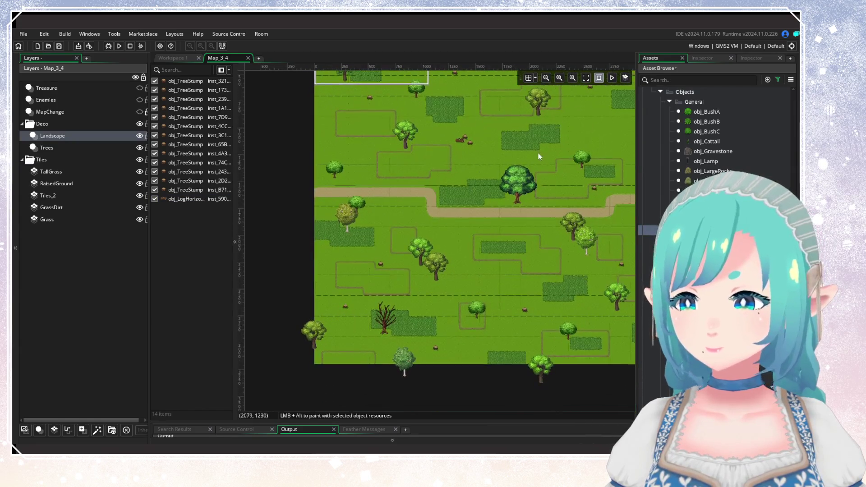
drag(515, 220, 480, 241)
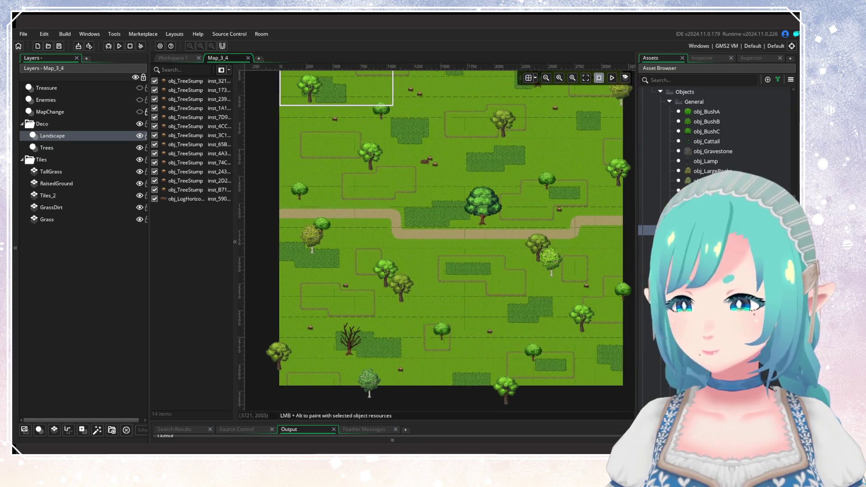
scroll(717, 135, down, 2)
scroll(717, 135, down, 5)
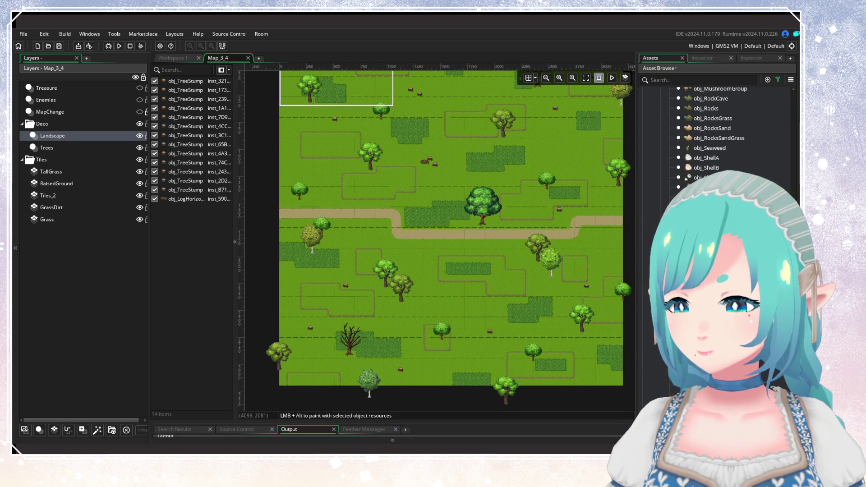
scroll(716, 135, down, 5)
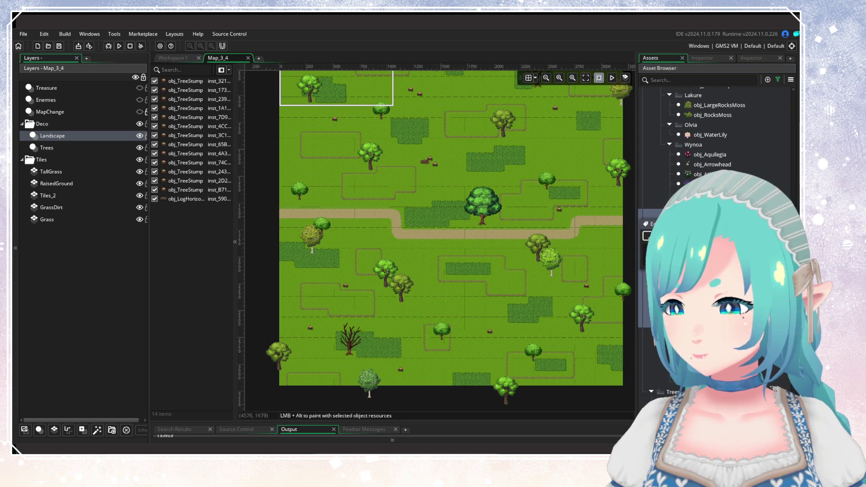
click(649, 342)
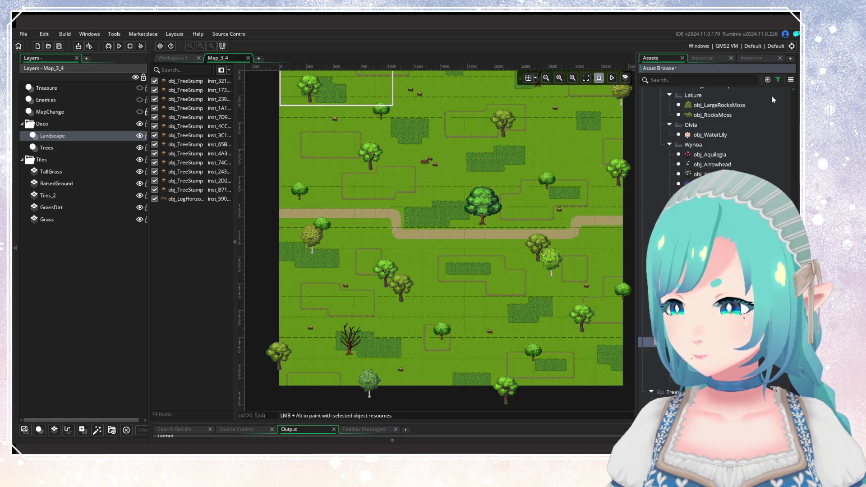
click(778, 80)
scroll(695, 135, up, 4)
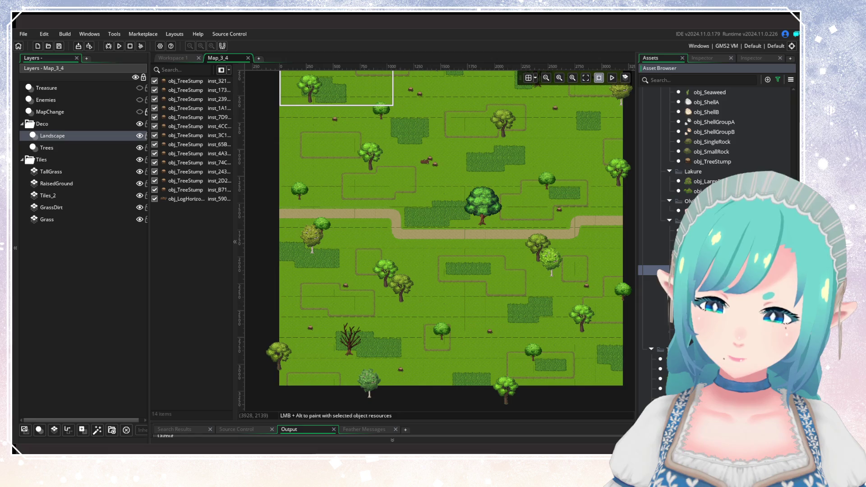
scroll(521, 263, up, 1)
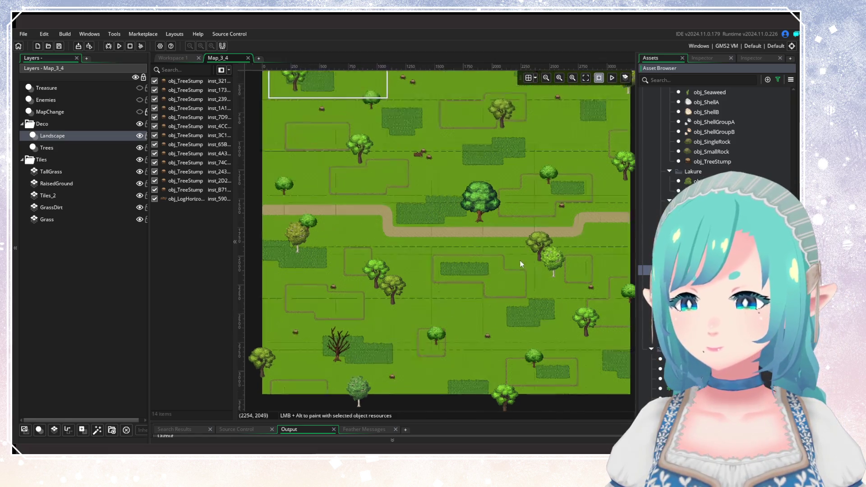
scroll(521, 264, up, 1)
scroll(477, 267, down, 3)
scroll(478, 267, up, 1)
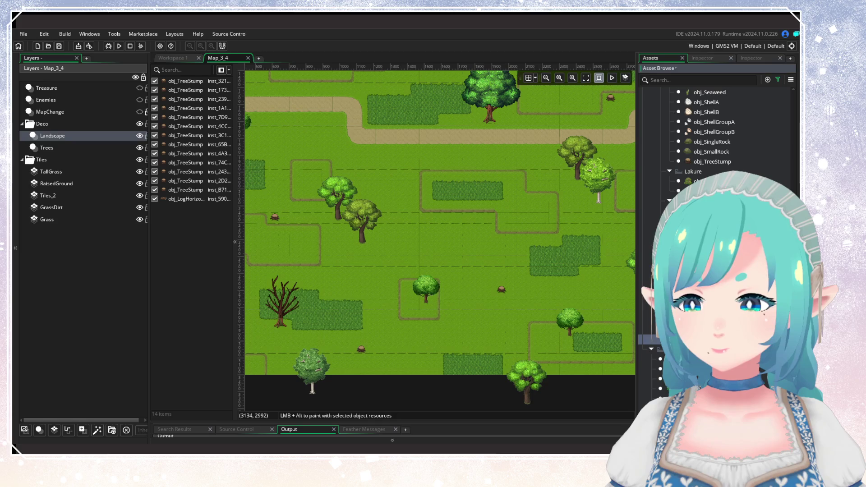
mouse_move(485, 258)
mouse_down()
mouse_move(515, 285)
mouse_move(553, 256)
mouse_move(563, 277)
mouse_move(452, 242)
mouse_up()
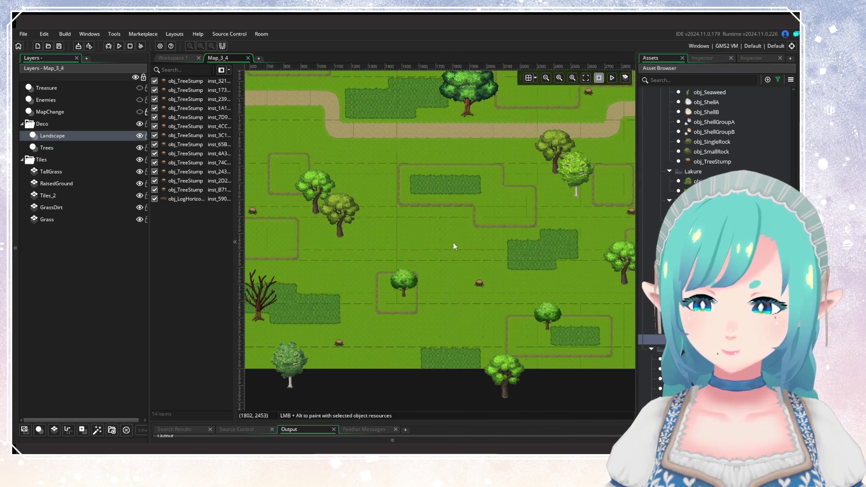
scroll(717, 250, down, 10)
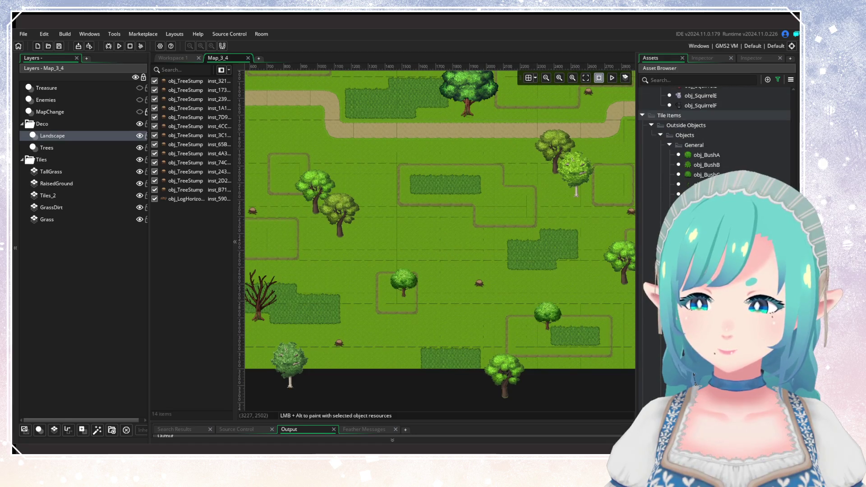
Step: Pan and zoom across the Map_3_4 room to inspect the stumps and the top-left corner
click(705, 155)
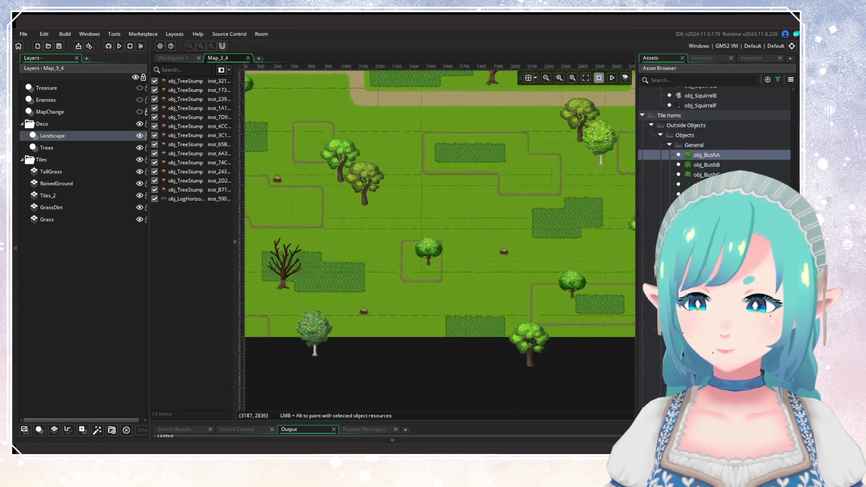
scroll(714, 294, down, 5)
scroll(717, 135, down, 5)
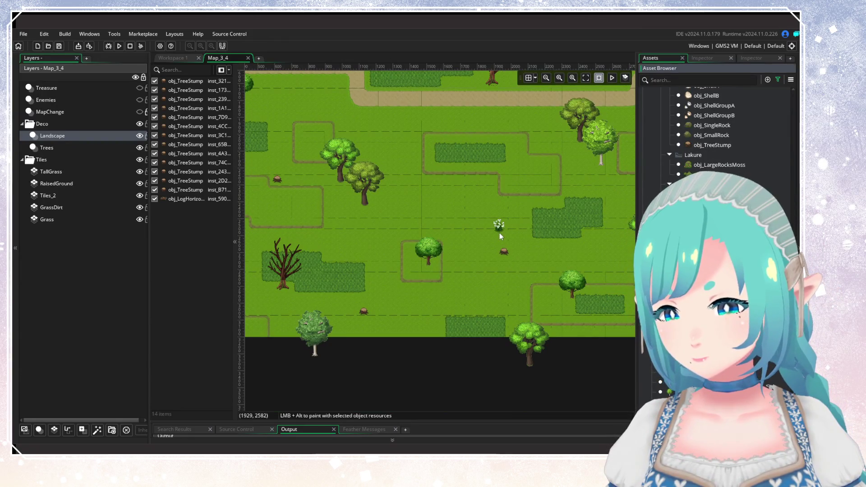
mouse_move(499, 233)
mouse_down()
mouse_move(463, 322)
mouse_move(509, 350)
mouse_up()
scroll(456, 311, down, 2)
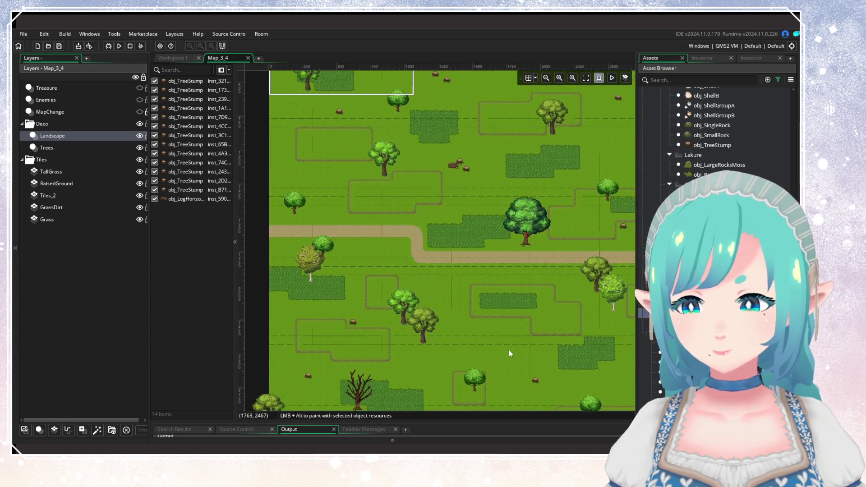
click(641, 244)
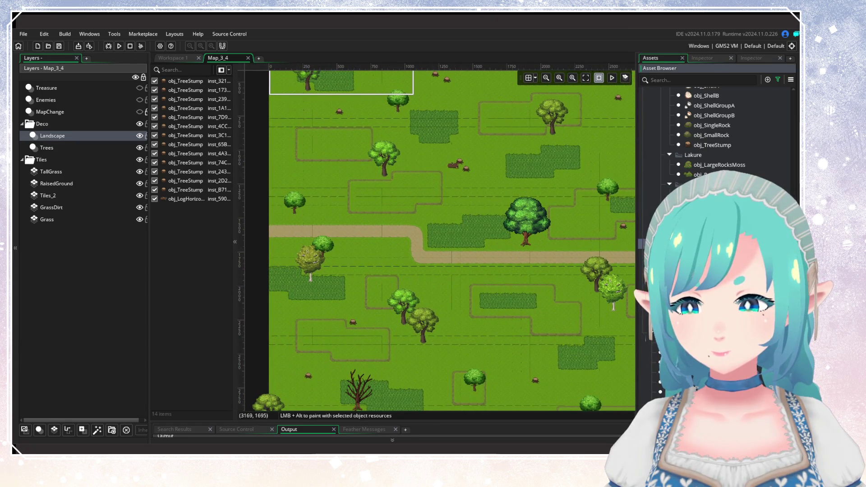
scroll(486, 275, up, 5)
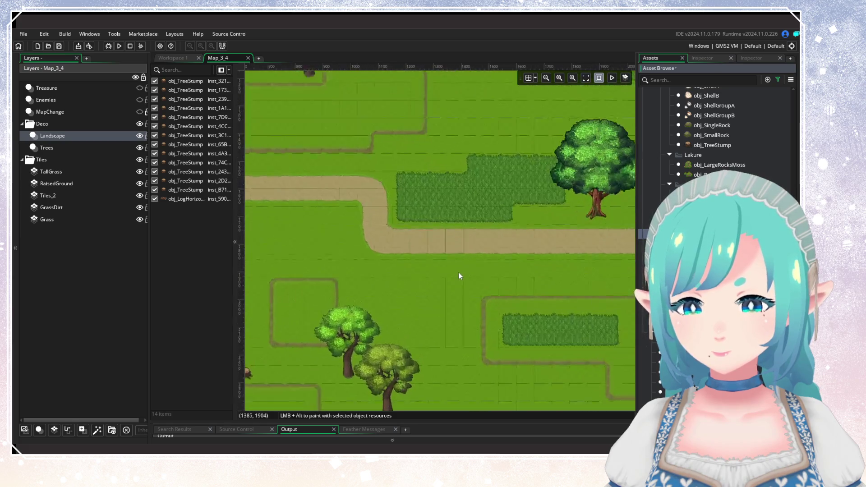
scroll(458, 268, down, 4)
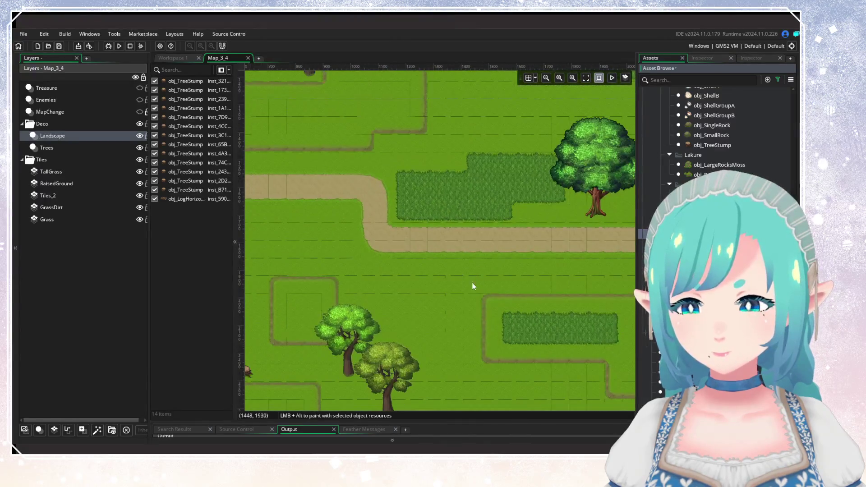
drag(446, 273, 441, 297)
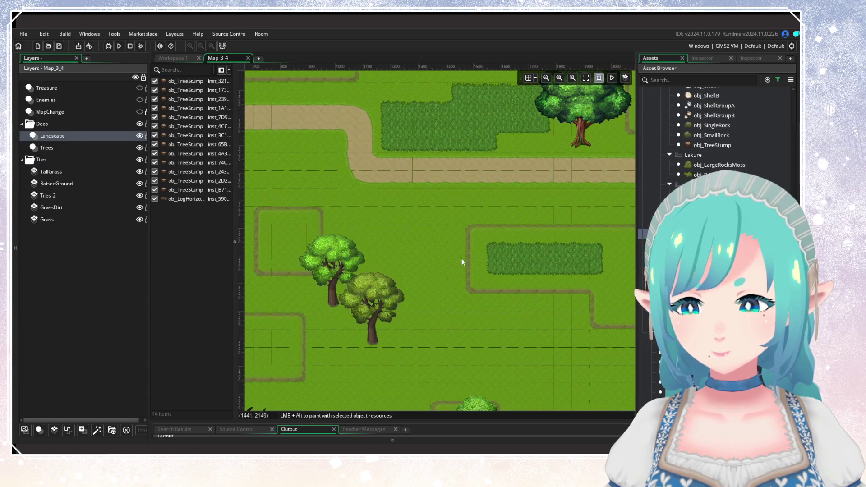
scroll(462, 311, down, 4)
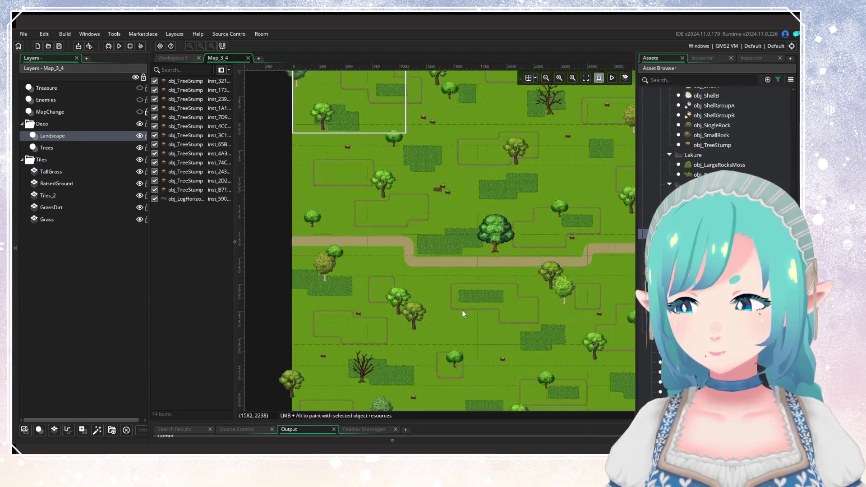
mouse_move(423, 230)
mouse_down()
mouse_move(453, 348)
mouse_move(439, 296)
mouse_up()
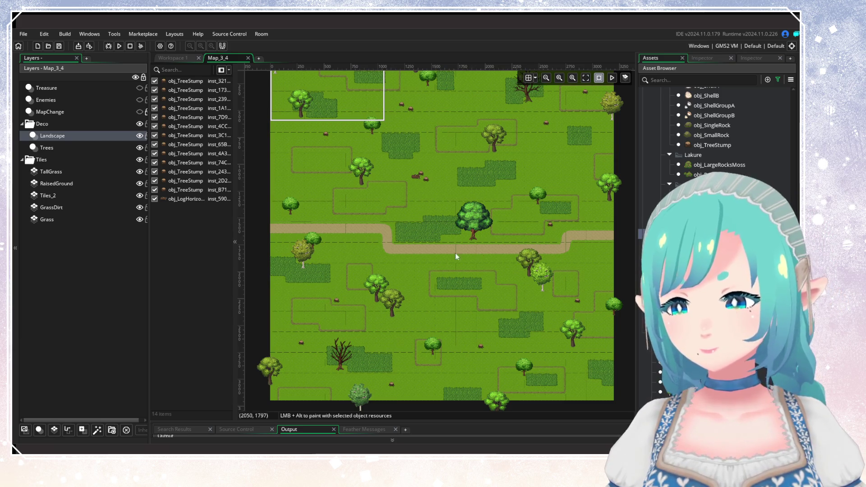
Step: Select obj_BushB in the Asset Browser as the object to paint
scroll(436, 236, up, 1)
scroll(426, 268, up, 1)
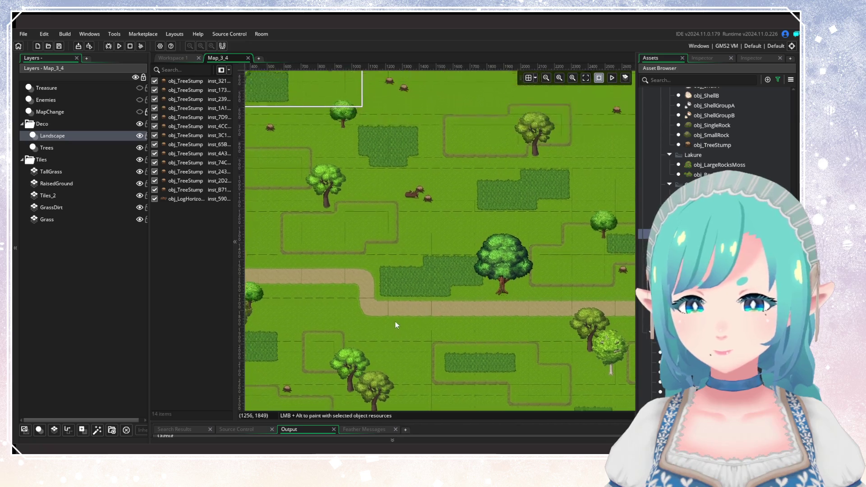
scroll(395, 321, up, 2)
scroll(706, 180, down, 10)
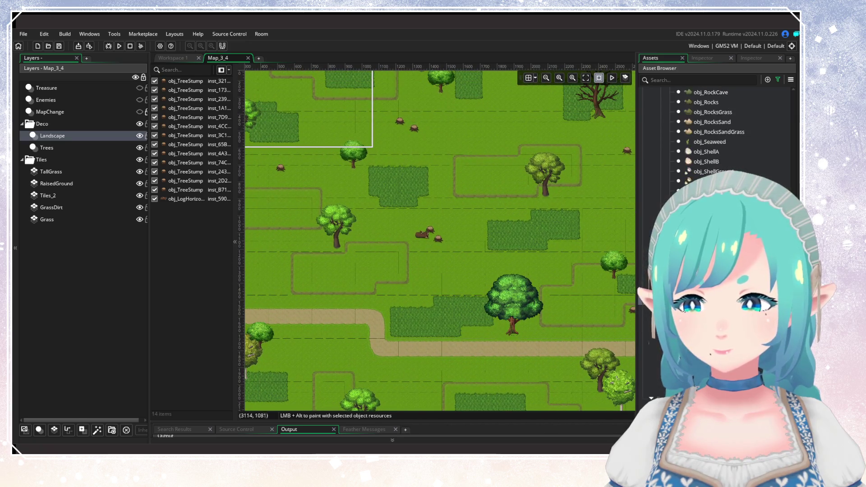
click(695, 187)
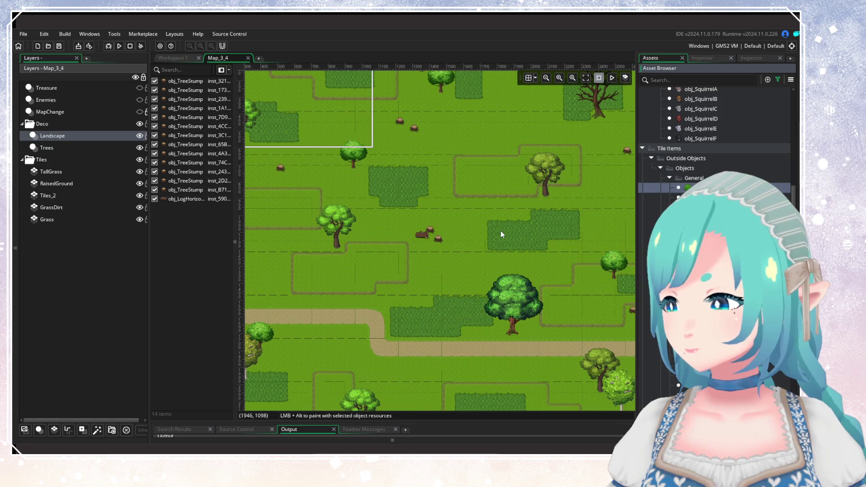
scroll(495, 247, down, 4)
scroll(400, 239, up, 5)
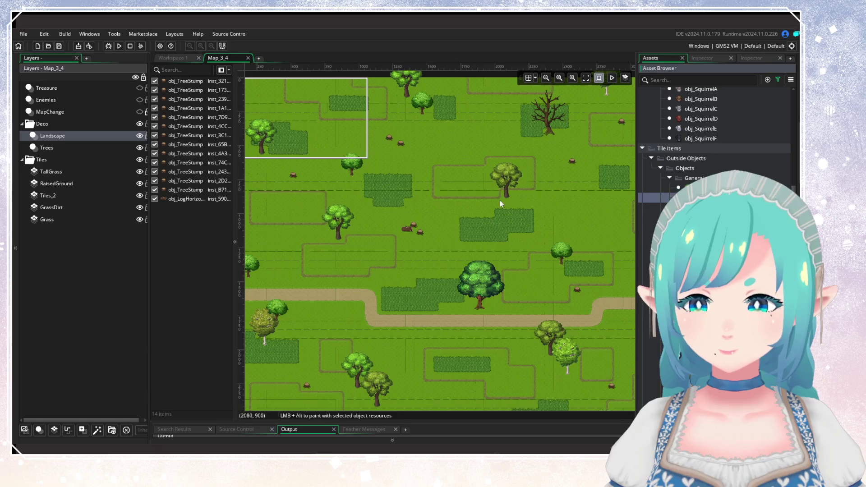
Step: Place obj_BushB bushes near the top, the top-right and the upper-left trees
alt+click(531, 174)
alt+click(538, 173)
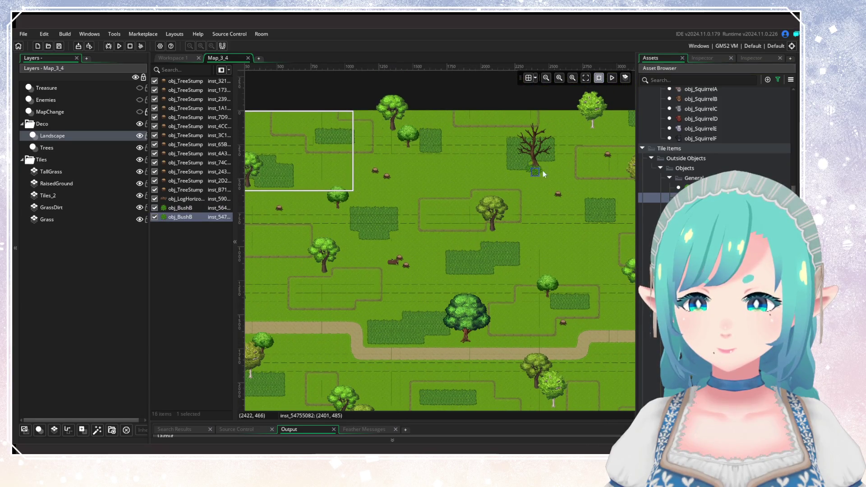
alt+click(591, 131)
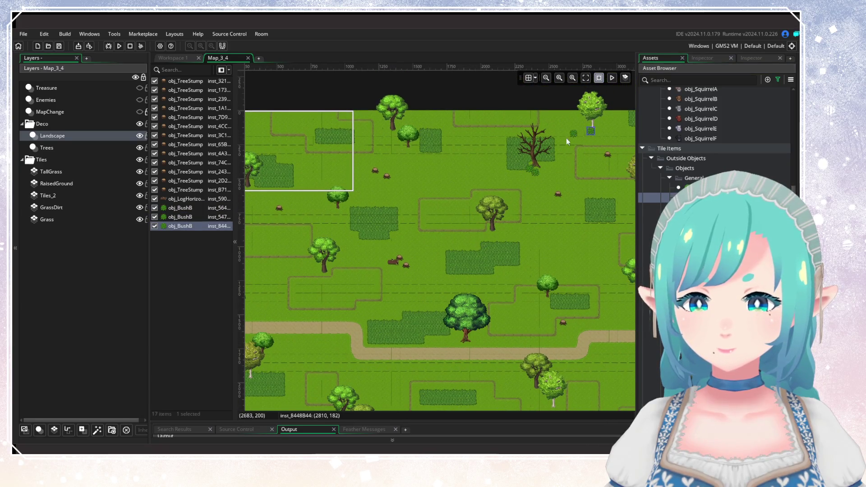
alt+click(387, 134)
alt+click(377, 179)
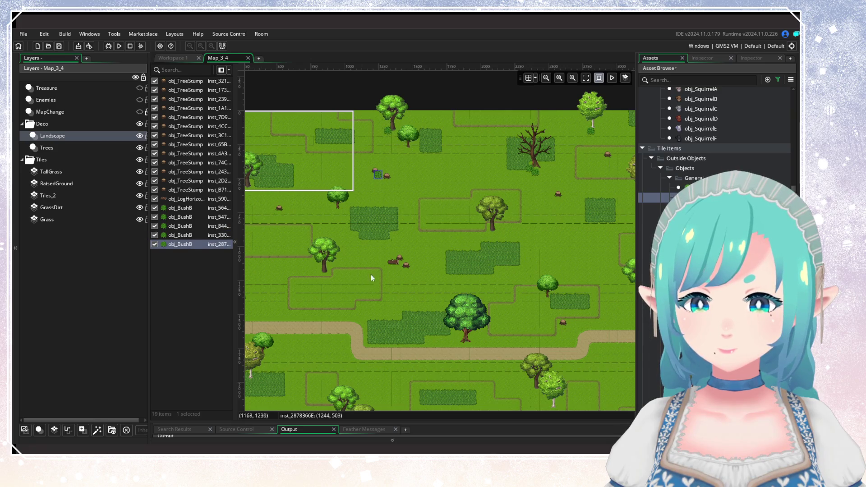
scroll(371, 274, down, 4)
alt+click(321, 158)
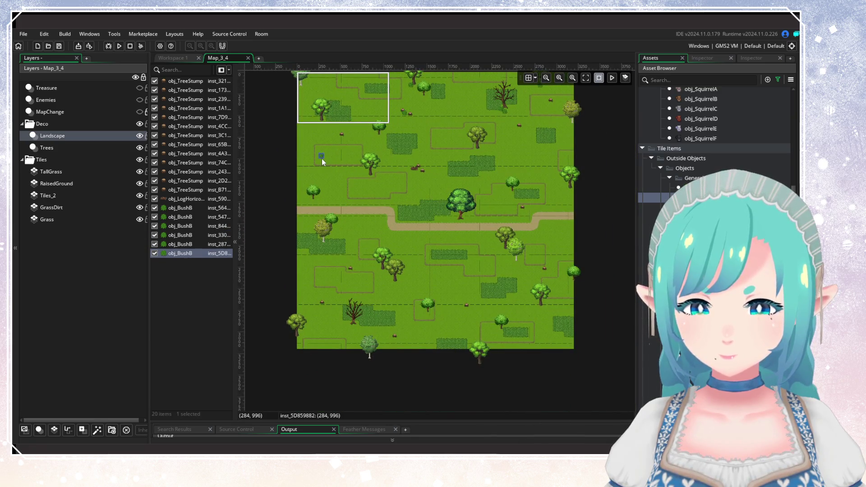
alt+click(346, 153)
alt+click(338, 150)
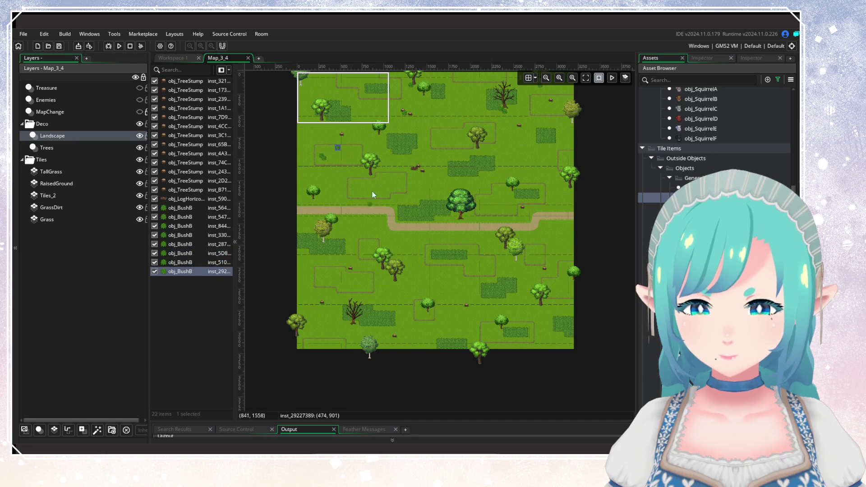
alt+click(325, 94)
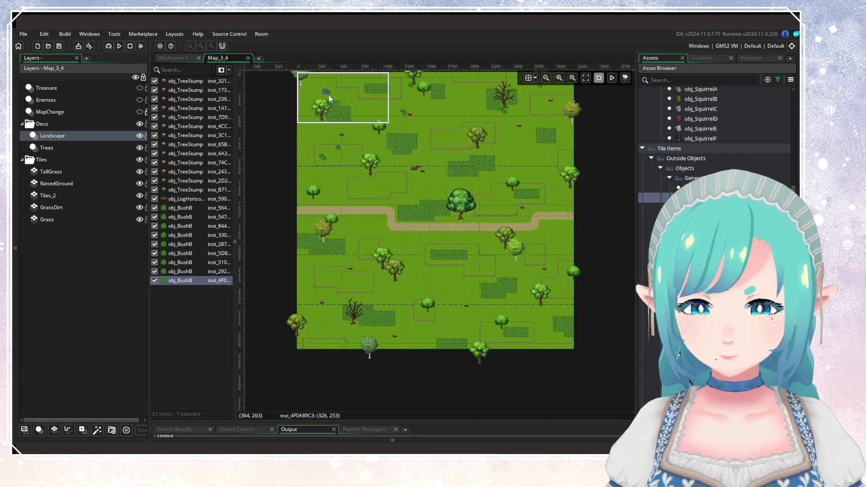
alt+click(329, 95)
alt+click(348, 84)
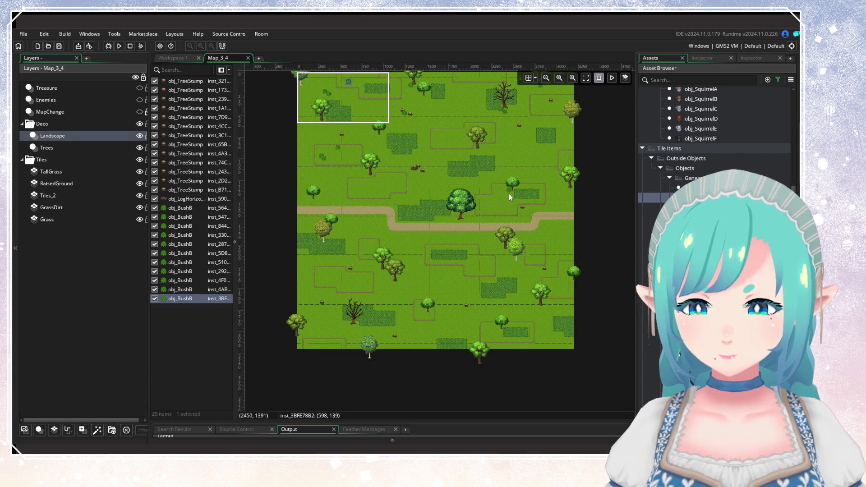
Step: Add bushes around the path, lower-right meadow and bottom dead tree, leaving nothing selected
alt+click(509, 195)
alt+click(525, 213)
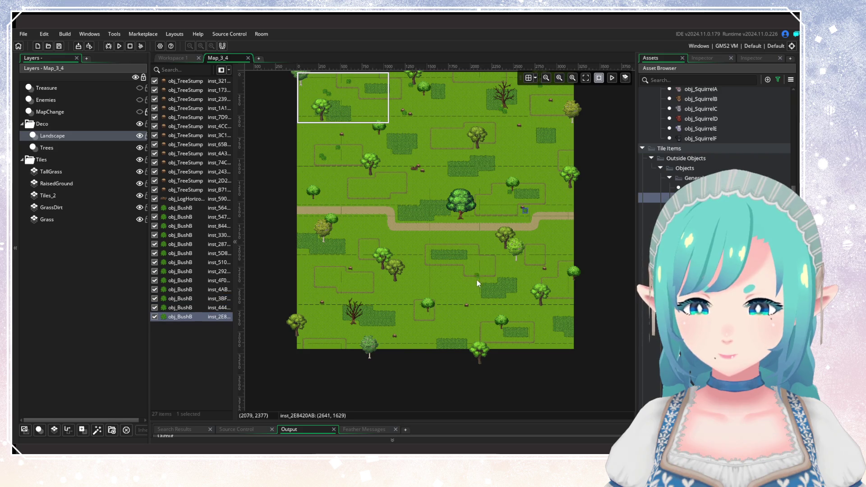
alt+click(504, 253)
alt+click(506, 256)
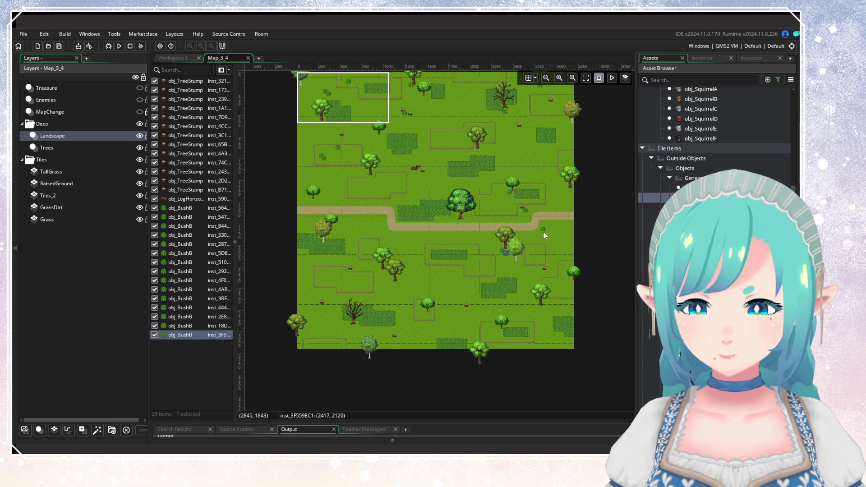
alt+click(431, 315)
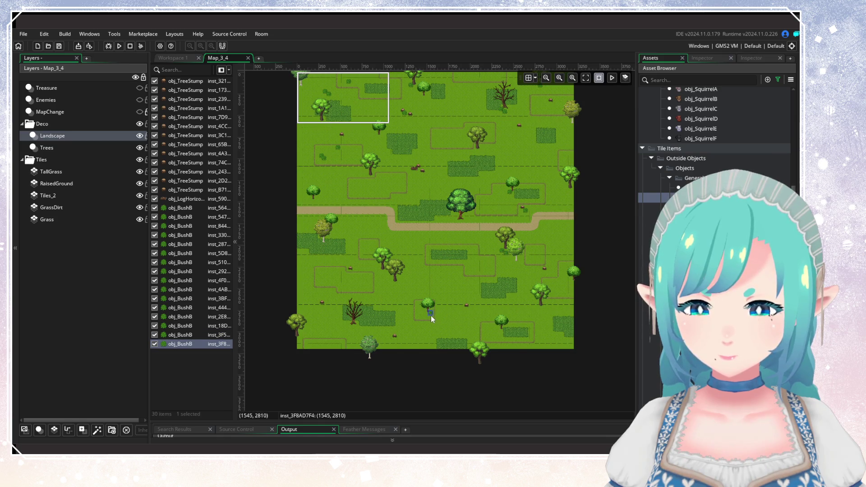
alt+click(377, 313)
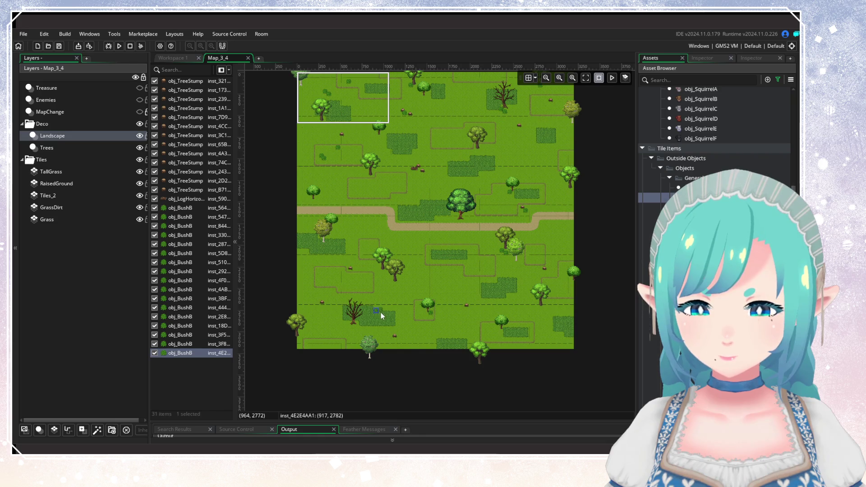
alt+click(378, 309)
alt+click(369, 296)
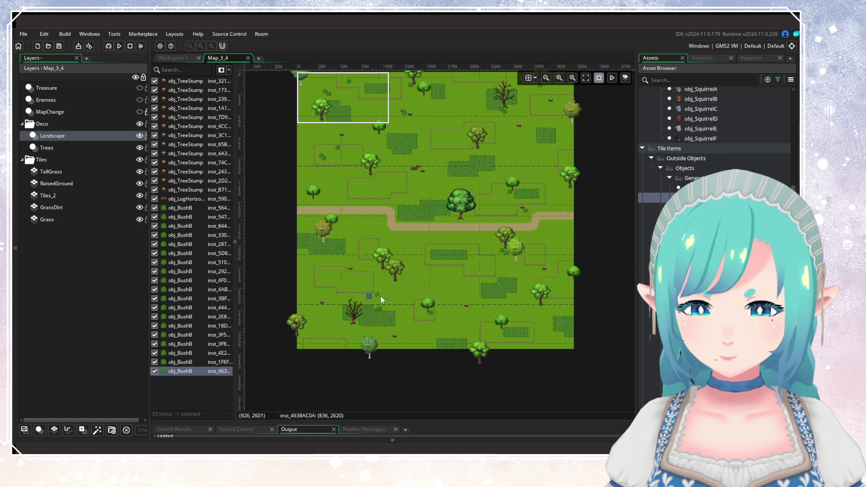
alt+click(382, 271)
alt+click(343, 217)
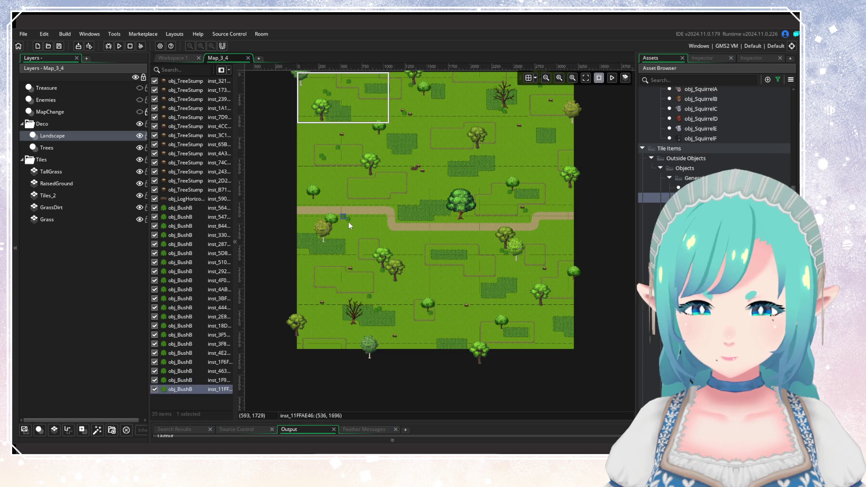
alt+click(348, 221)
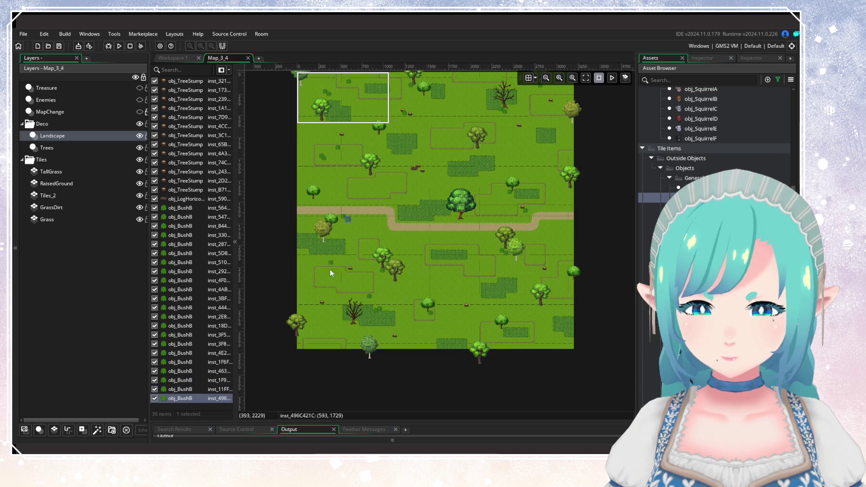
click(348, 254)
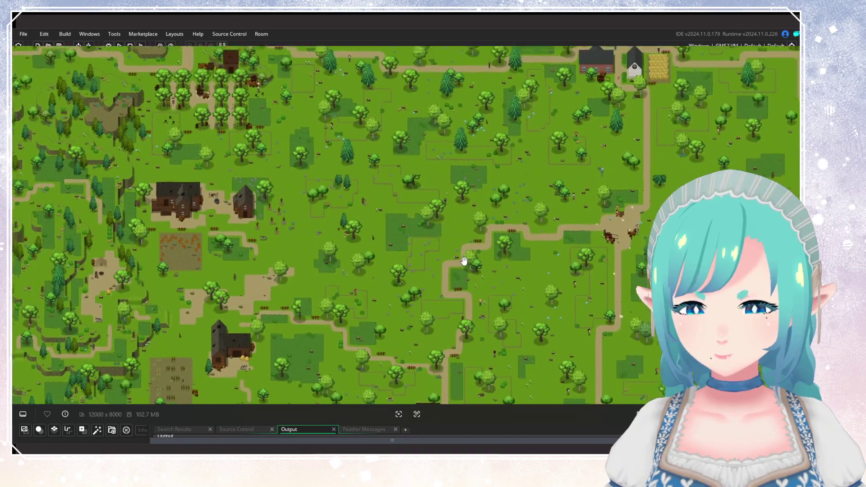
scroll(464, 261, up, 5)
scroll(509, 246, up, 2)
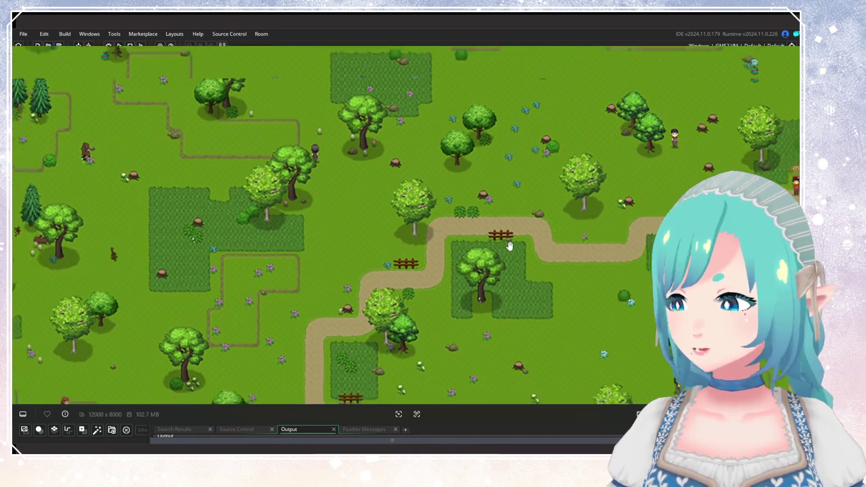
scroll(509, 246, down, 5)
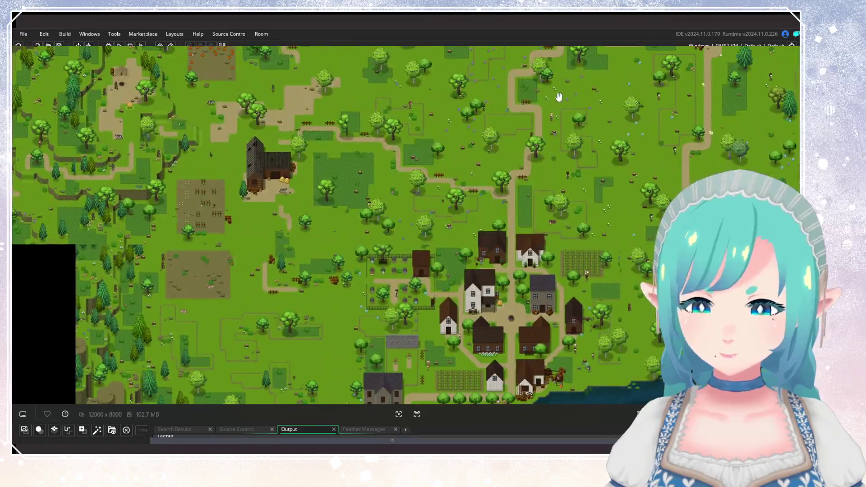
drag(531, 124, 522, 250)
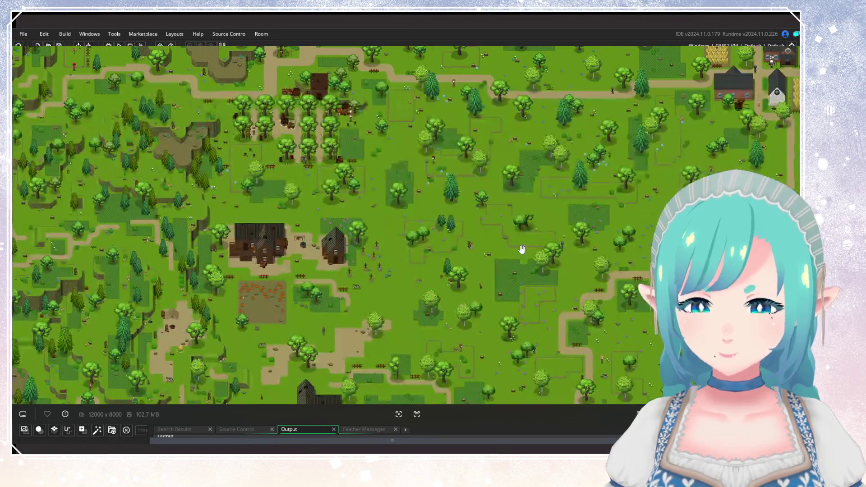
drag(493, 196, 459, 340)
mouse_move(557, 237)
mouse_down()
mouse_move(473, 257)
mouse_move(371, 263)
mouse_up()
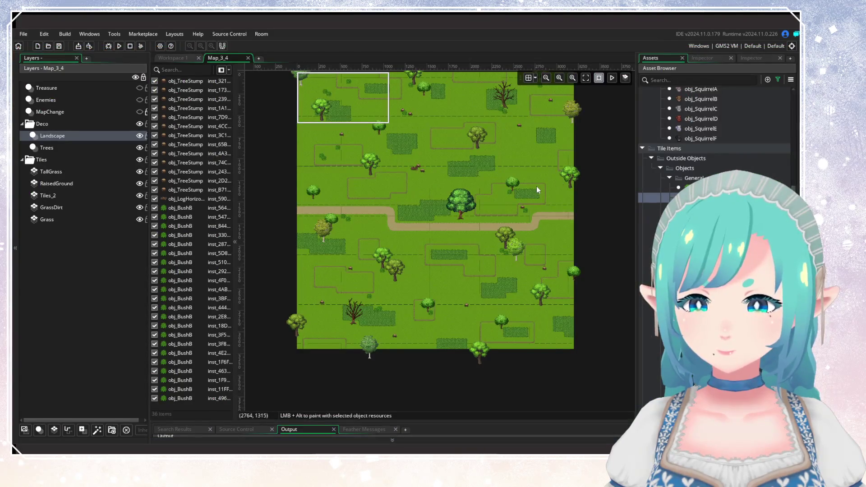
Step: Create a new instance layer in the Deco group and rename it Human
scroll(515, 207, up, 3)
scroll(515, 207, down, 3)
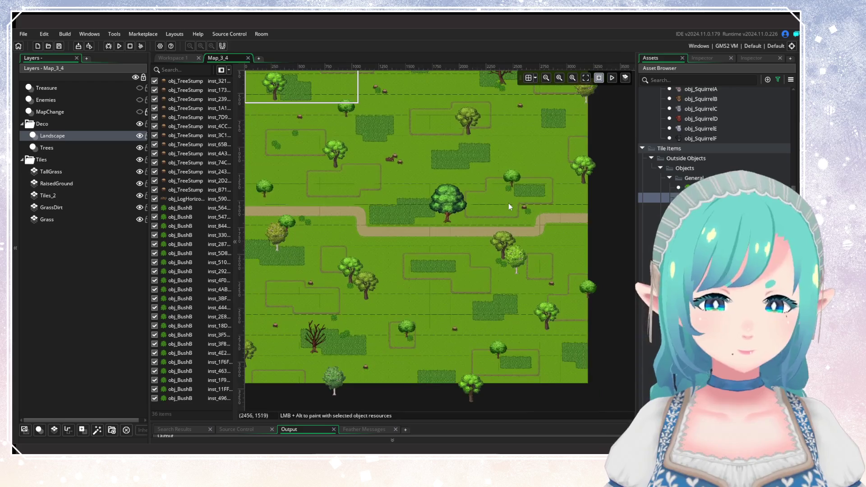
click(40, 430)
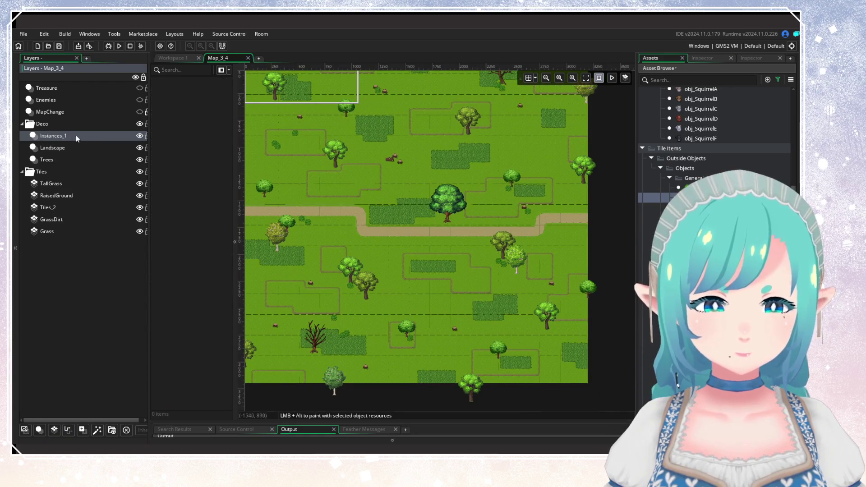
right_click(57, 140)
click(73, 150)
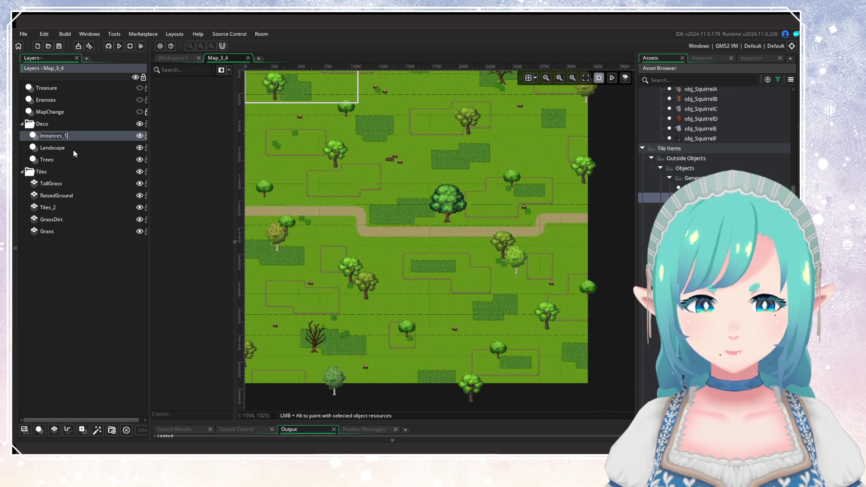
text(Human)
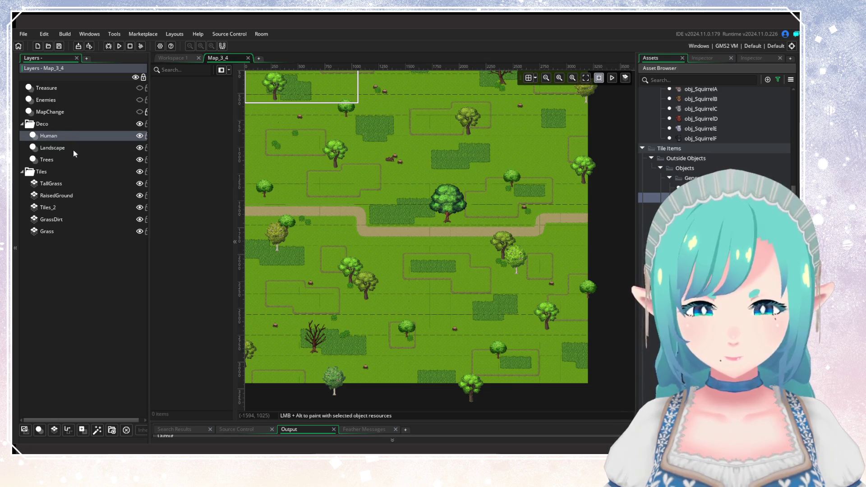
Step: On the Landscape layer, add a bush at the upper middle and several near the lower-right corner
click(76, 144)
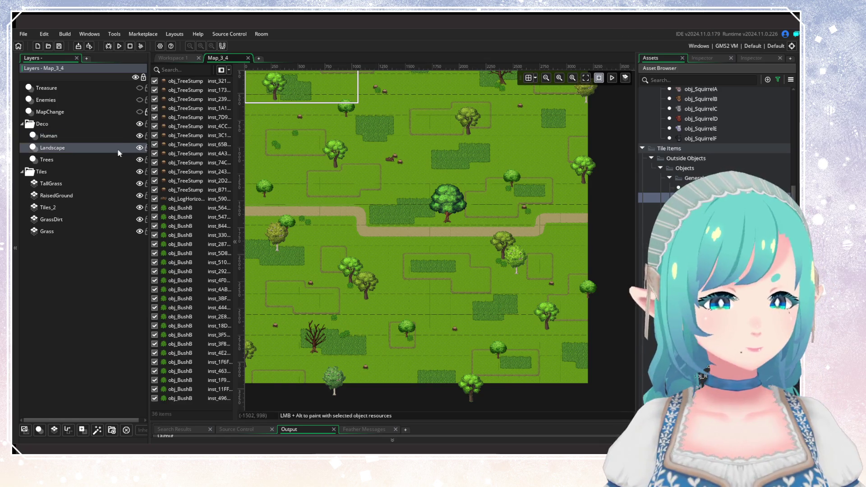
scroll(537, 221, down, 1)
scroll(487, 221, up, 1)
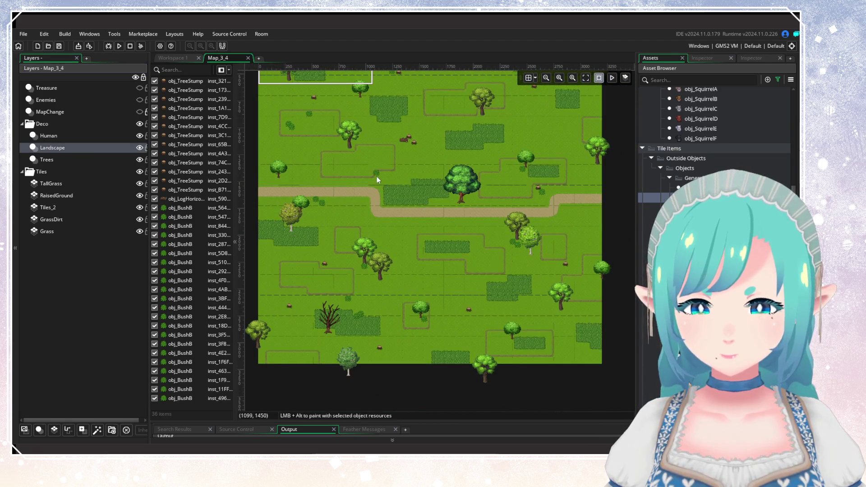
alt+click(377, 177)
alt+click(564, 346)
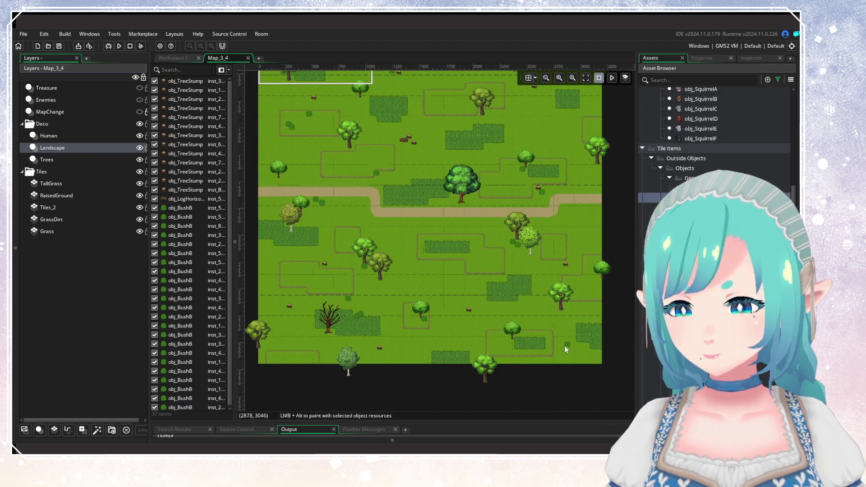
alt+click(566, 335)
alt+click(585, 324)
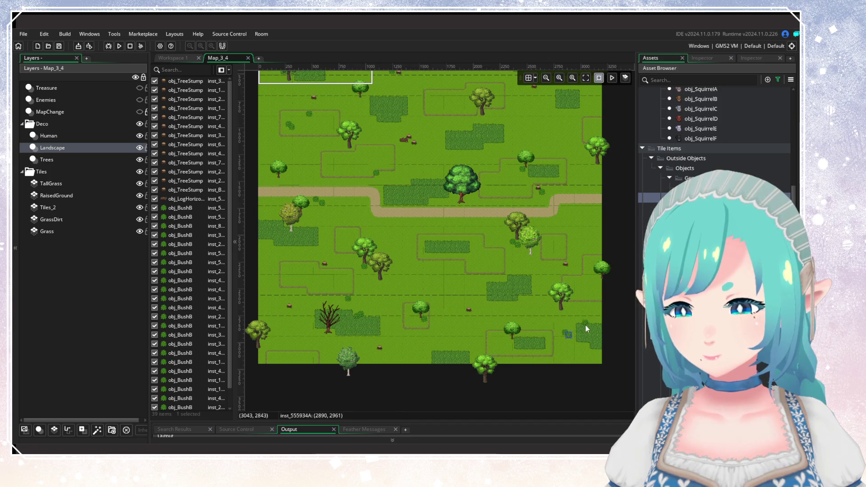
alt+click(590, 323)
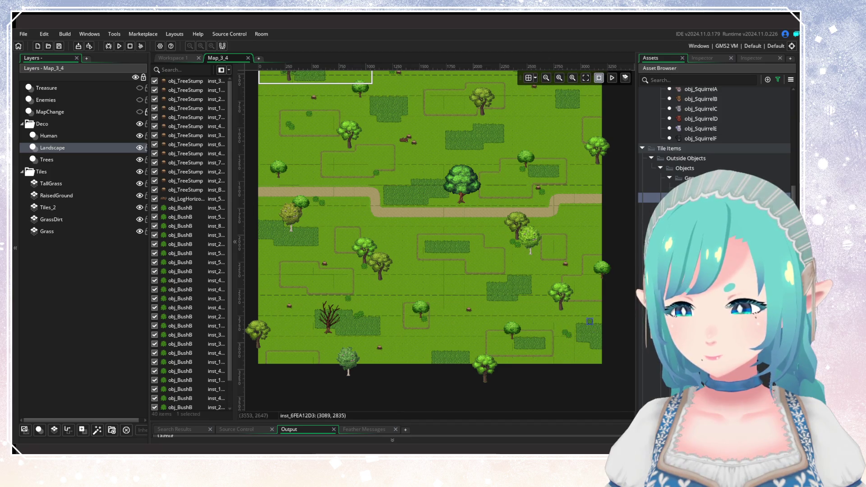
Step: Select obj_RocksGrass in the Asset Browser as the object to paint
scroll(715, 181, down, 3)
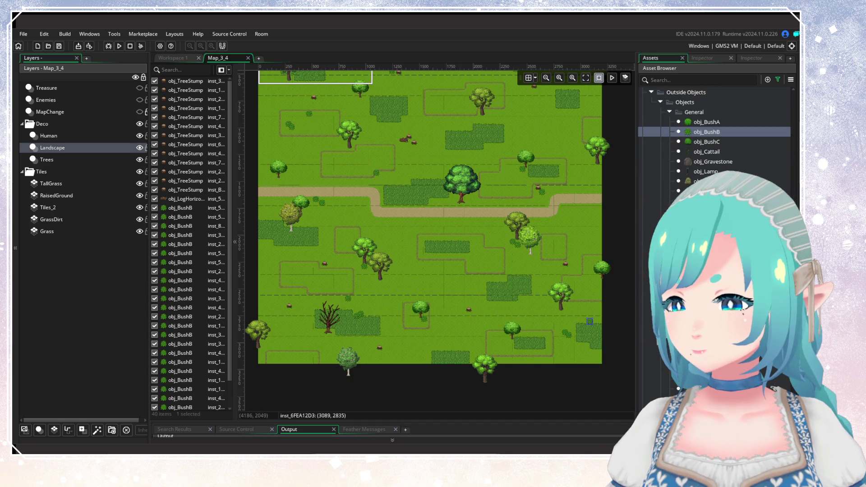
scroll(715, 135, down, 4)
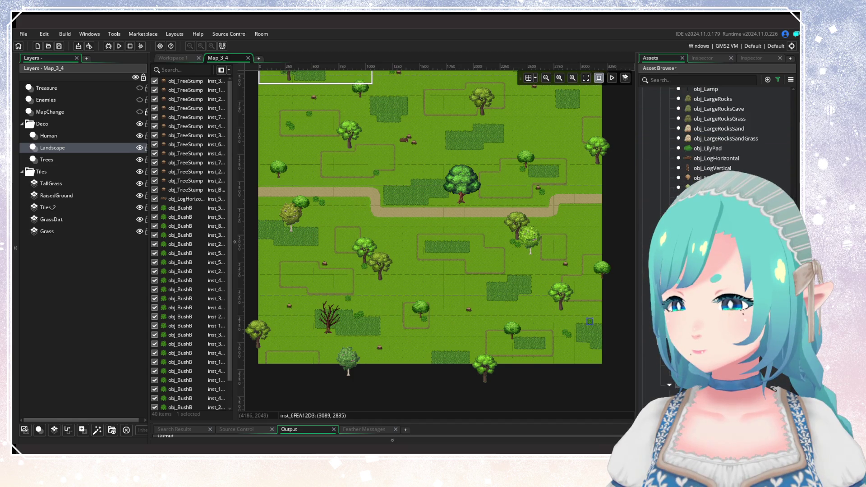
scroll(717, 135, down, 3)
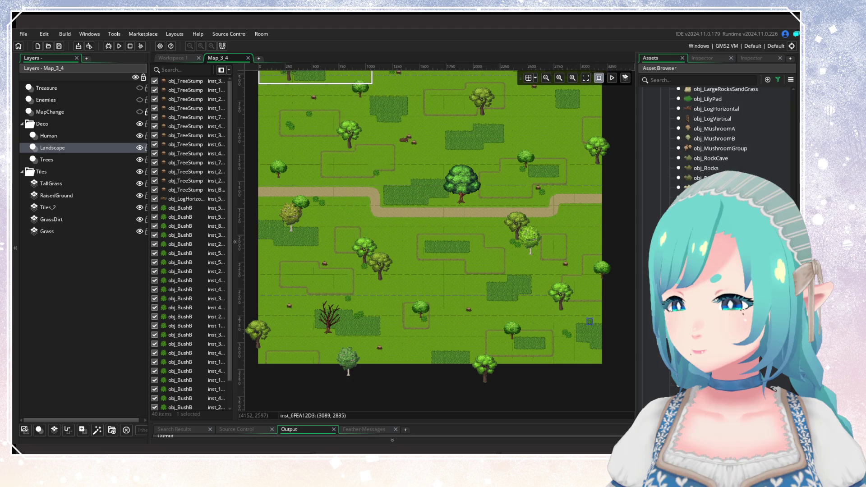
click(712, 162)
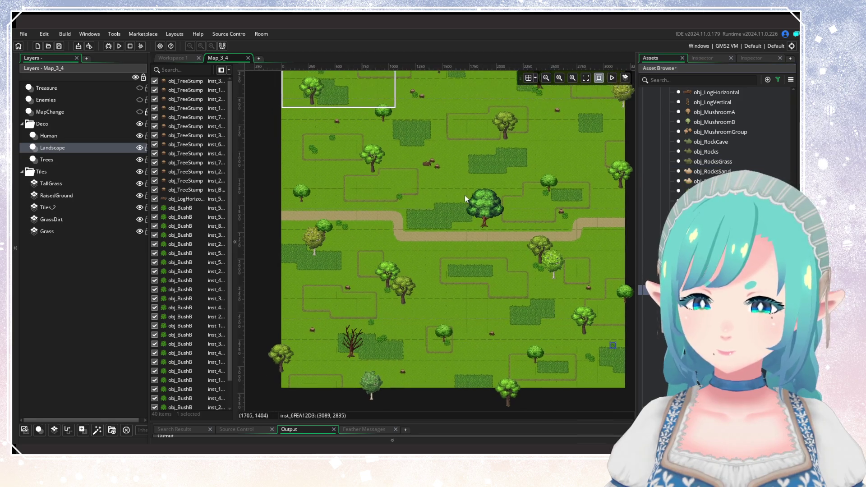
drag(441, 173, 464, 196)
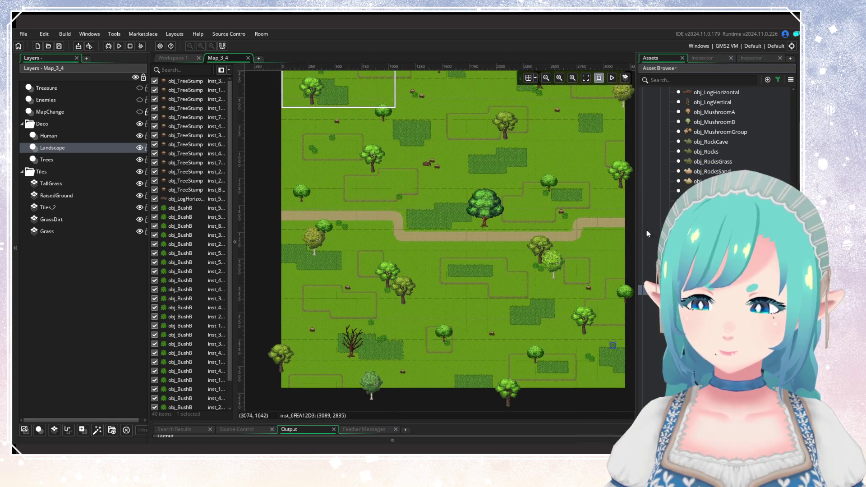
click(704, 152)
click(702, 166)
Step: Place grassy rocks in the lower-left area, the lower middle and beside the path
drag(516, 136, 493, 211)
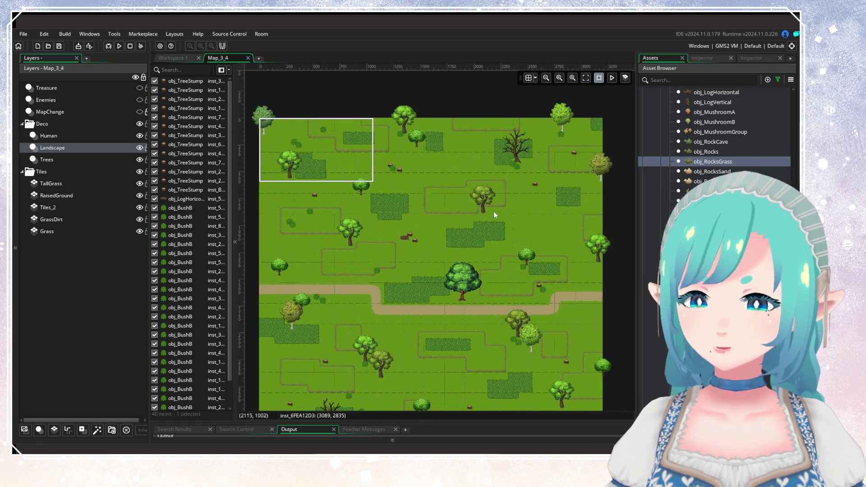
mouse_move(328, 367)
mouse_down()
mouse_move(368, 270)
mouse_move(400, 241)
mouse_up()
alt+click(401, 241)
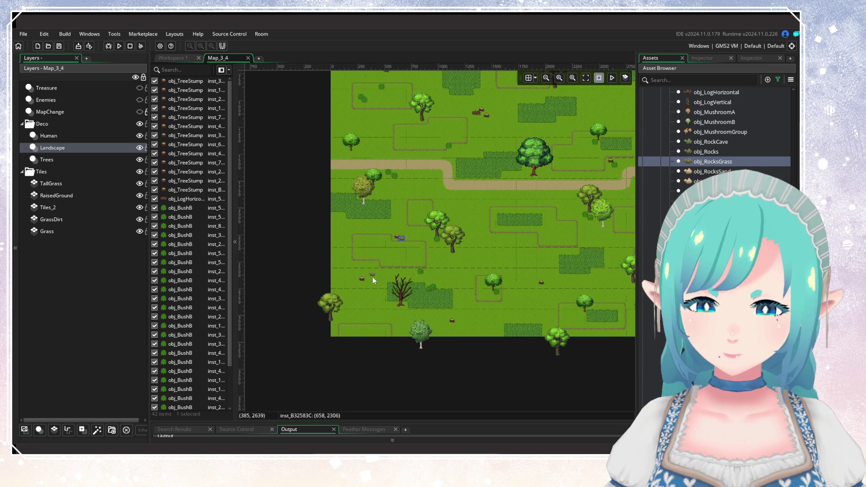
alt+click(378, 266)
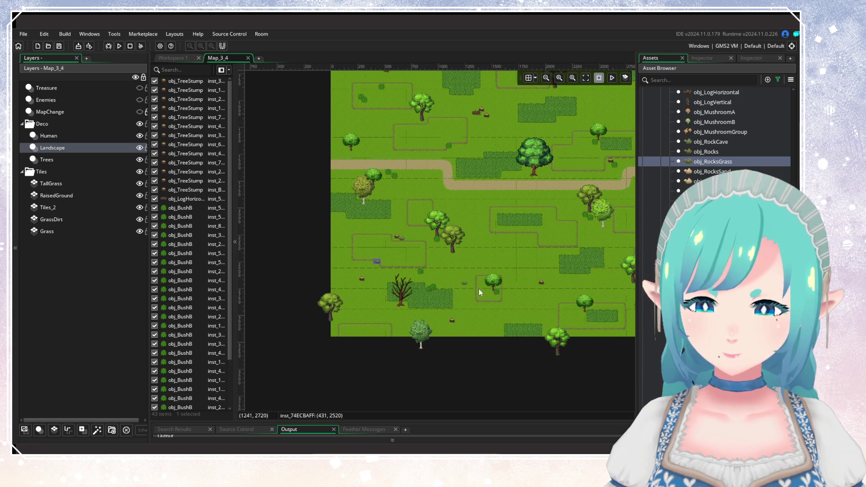
alt+click(546, 288)
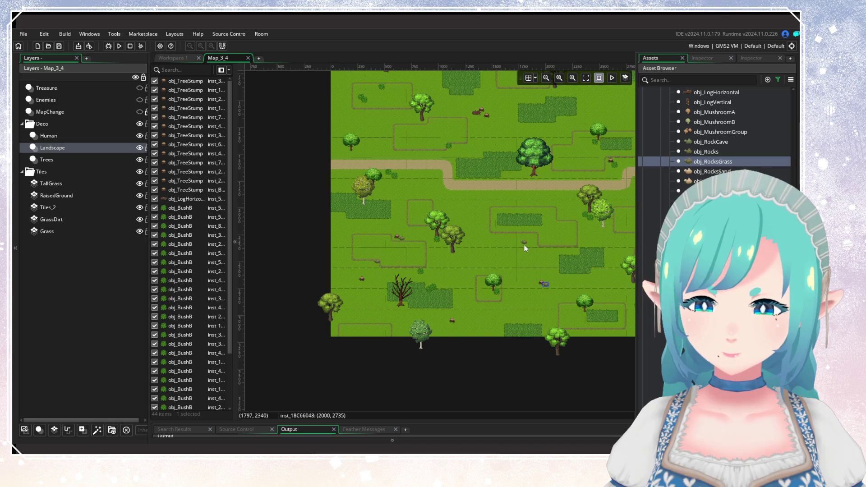
scroll(497, 250, up, 3)
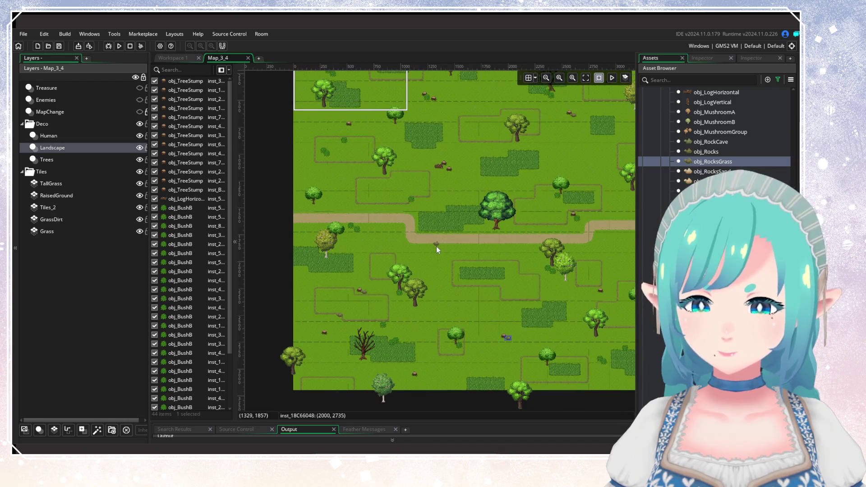
alt+click(437, 248)
scroll(717, 131, down, 5)
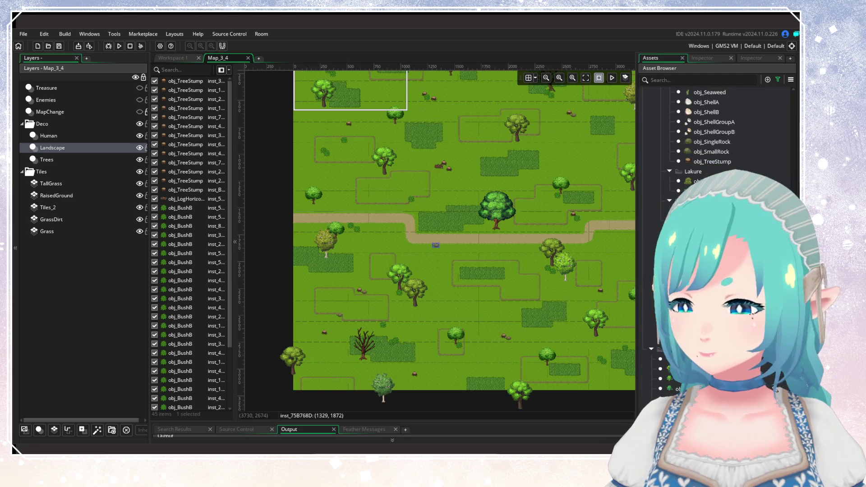
Step: Add another rock and drop small rocks in the tall grass beside the big tree
drag(431, 204, 410, 280)
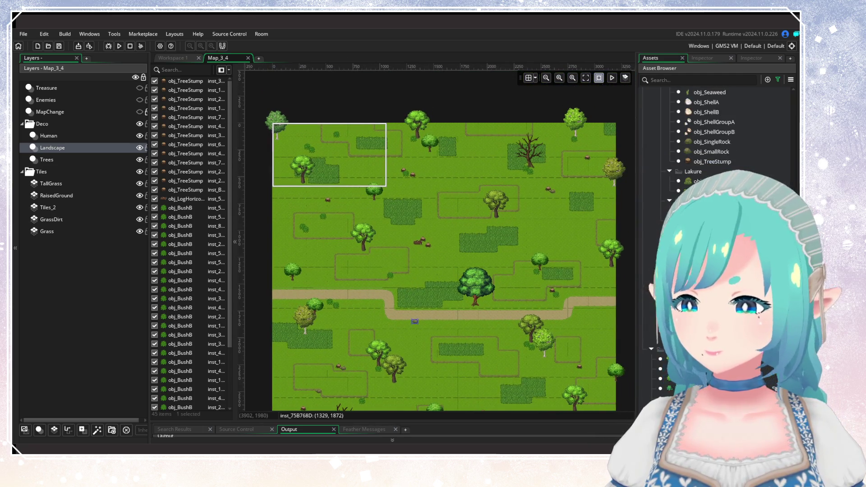
scroll(717, 131, up, 3)
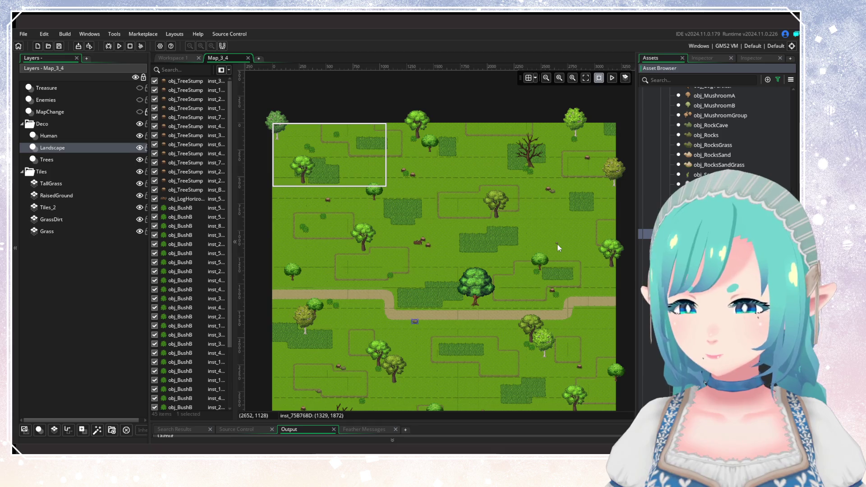
scroll(539, 201, up, 2)
click(559, 185)
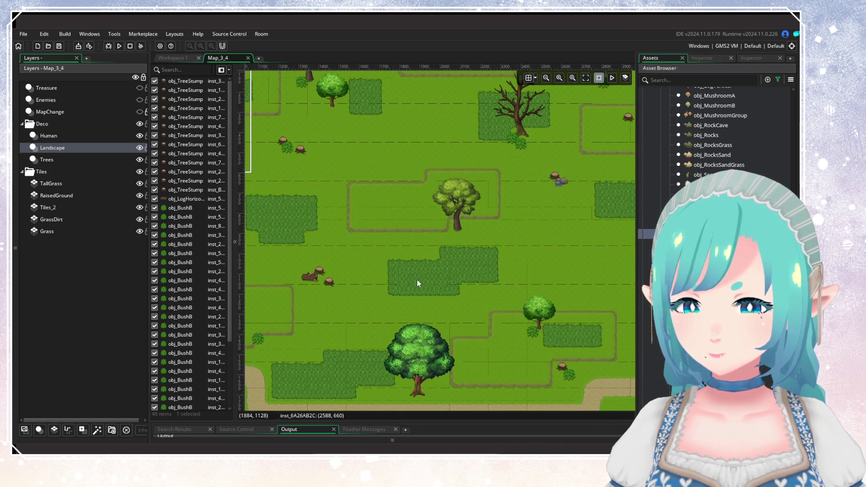
mouse_move(416, 279)
mouse_down()
mouse_move(403, 243)
mouse_move(513, 267)
mouse_up()
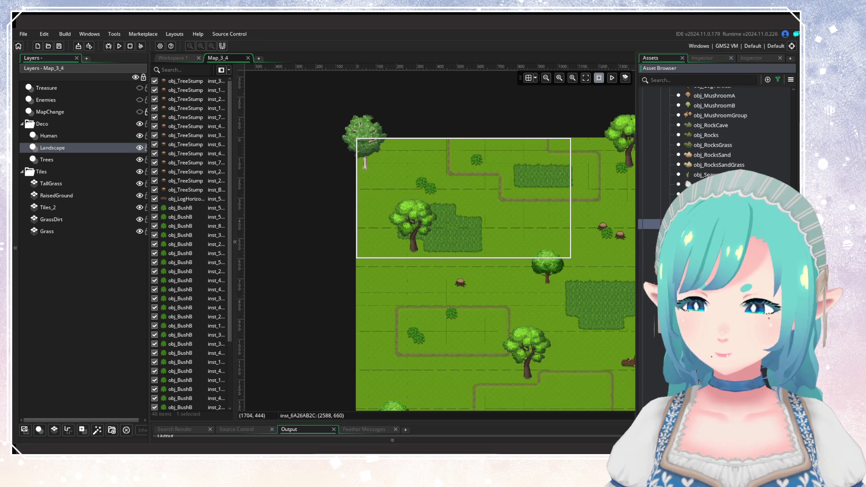
drag(631, 404, 455, 269)
drag(533, 270, 475, 230)
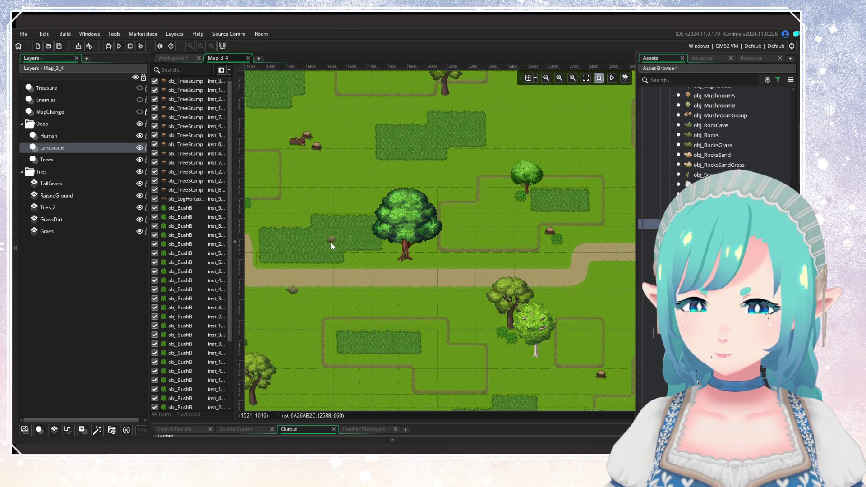
click(331, 242)
click(649, 233)
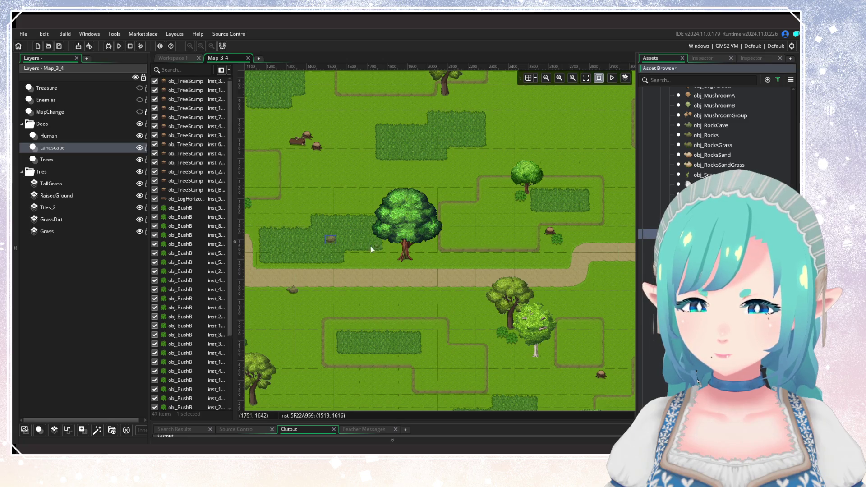
click(334, 244)
Step: Browse the Asset Browser and pick another decoration asset
scroll(413, 217, down, 5)
scroll(412, 217, left, 4)
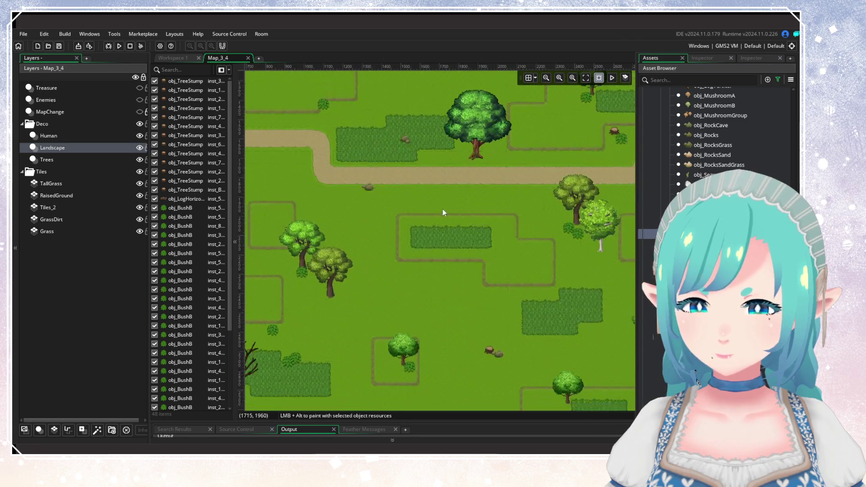
scroll(442, 209, down, 2)
scroll(517, 244, up, 1)
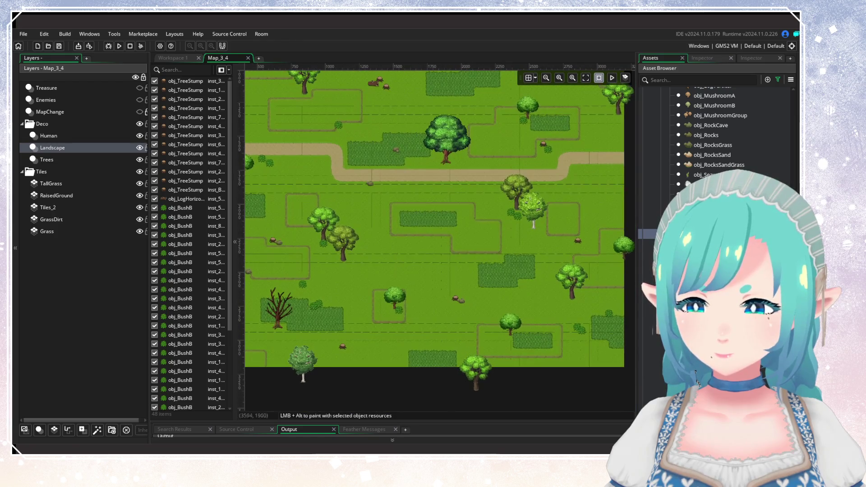
scroll(717, 135, up, 3)
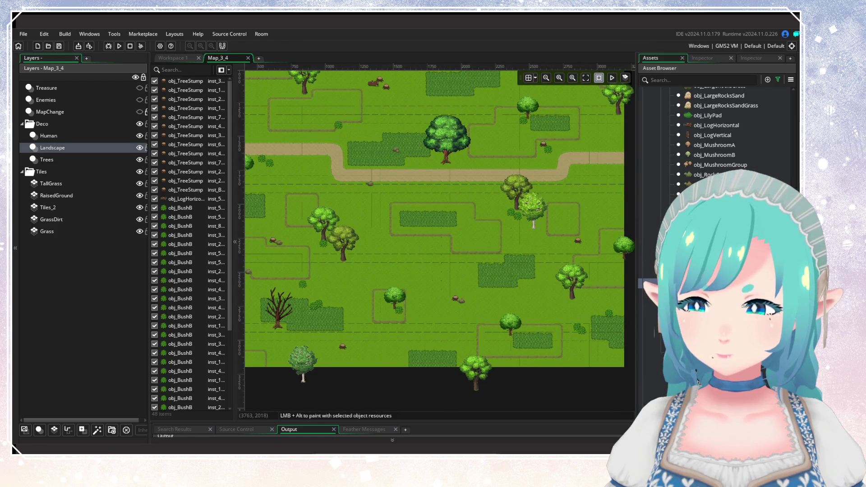
scroll(717, 131, down, 5)
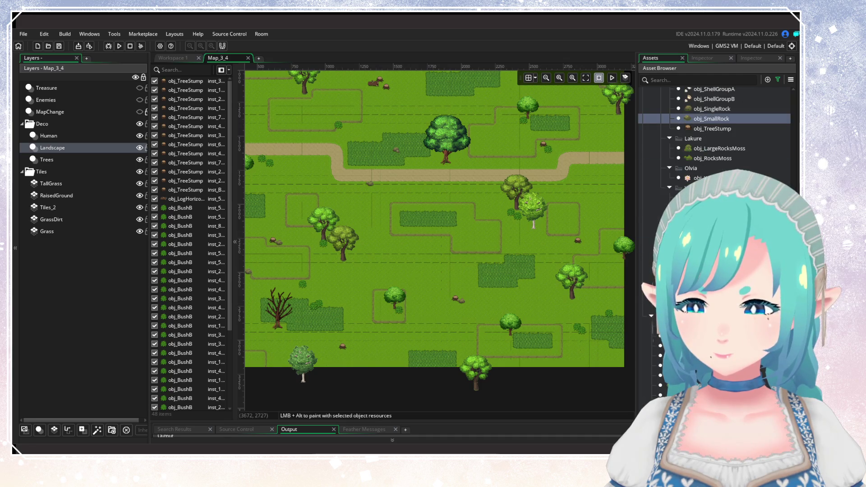
scroll(484, 257, up, 4)
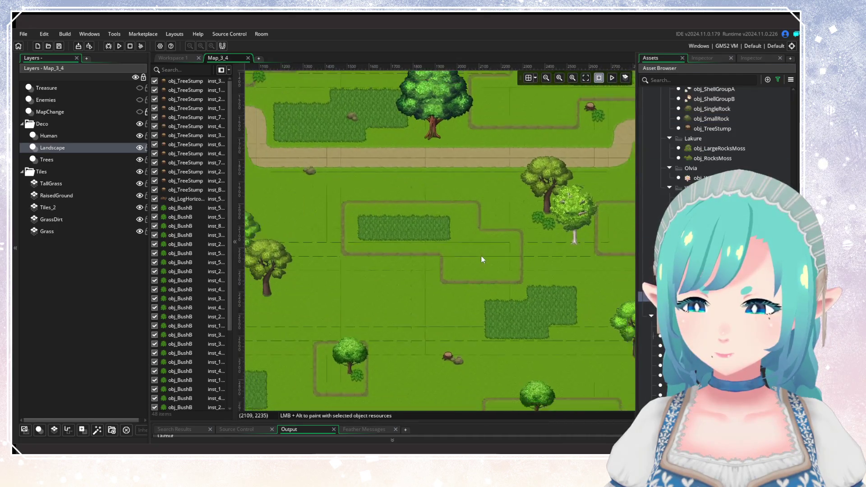
scroll(481, 256, down, 1)
click(650, 257)
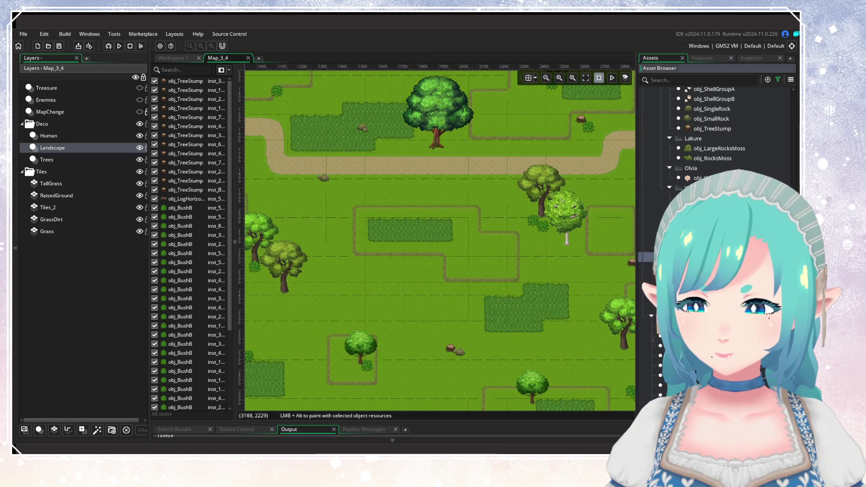
scroll(457, 255, up, 2)
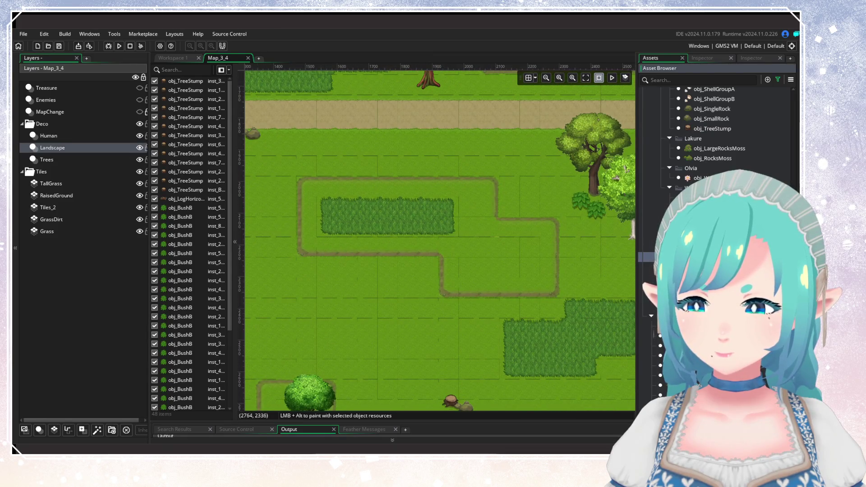
Step: Place obj_BushB white-flower bushes on both sides of the big tree by the path and in the upper grass
mouse_move(421, 157)
mouse_down()
mouse_move(451, 329)
mouse_move(545, 296)
mouse_move(450, 244)
mouse_move(438, 249)
mouse_up()
alt+click(455, 253)
alt+click(448, 254)
alt+click(540, 247)
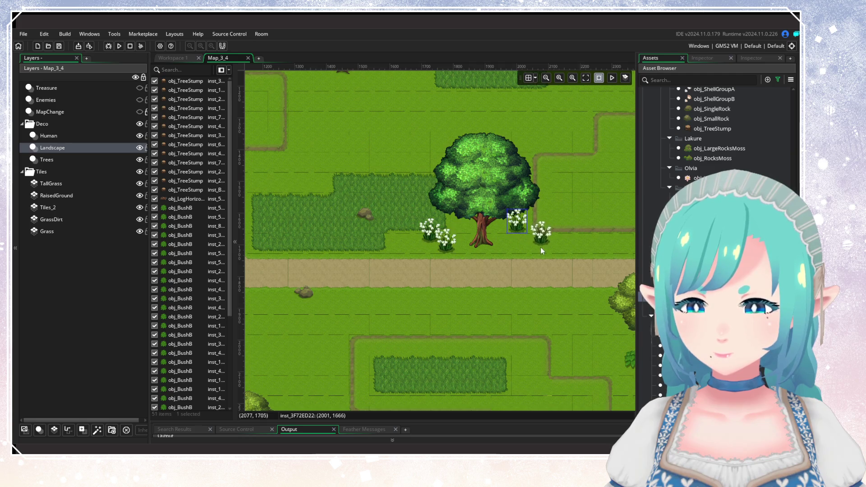
alt+click(561, 224)
drag(373, 266, 446, 302)
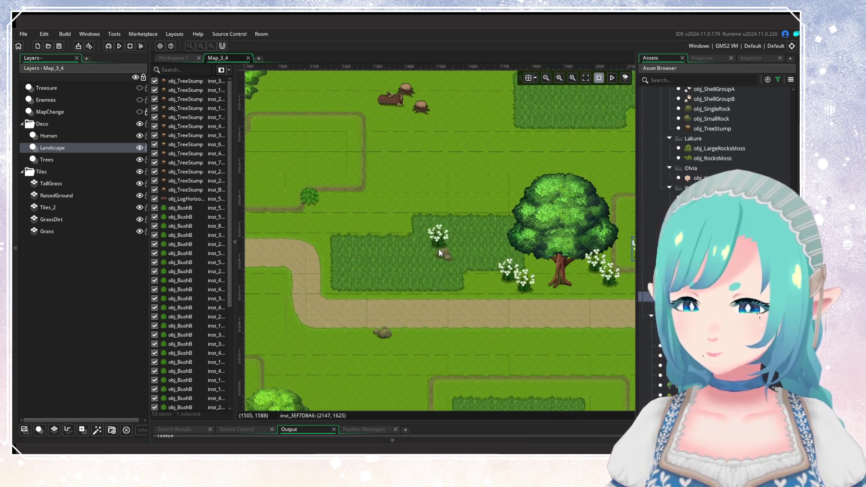
alt+click(446, 242)
alt+click(440, 231)
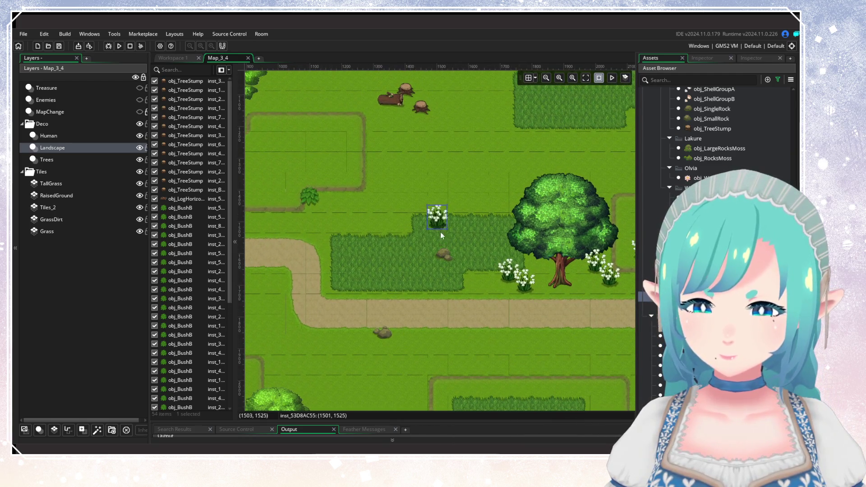
alt+click(486, 205)
Step: Add flower bushes below the path and in the tall grass, moving one bush into the tall grass
drag(468, 353, 405, 244)
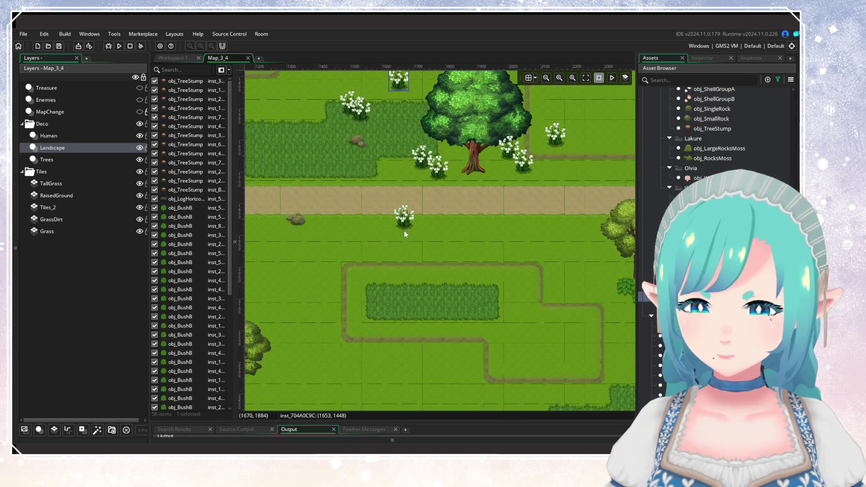
alt+click(395, 223)
alt+click(408, 236)
alt+click(500, 268)
alt+click(458, 300)
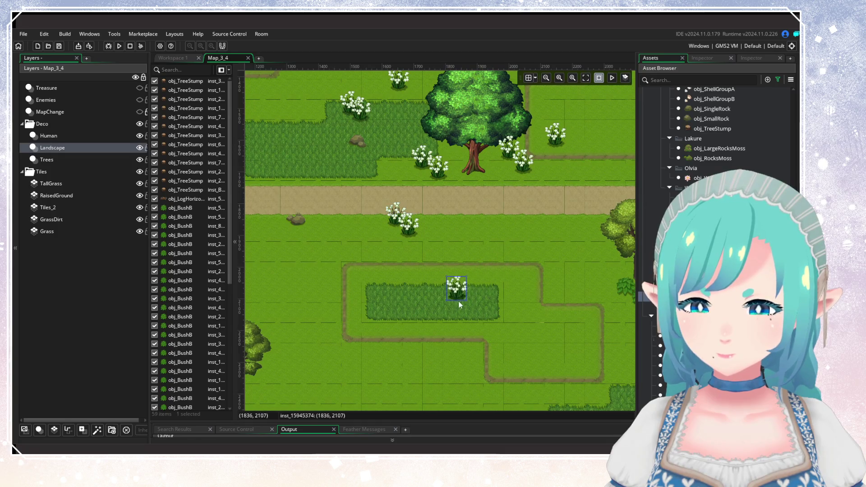
alt+click(496, 228)
mouse_move(501, 269)
mouse_down()
mouse_move(510, 241)
mouse_move(385, 273)
mouse_up()
alt+click(583, 273)
alt+click(583, 276)
alt+click(311, 274)
scroll(385, 273, down, 2)
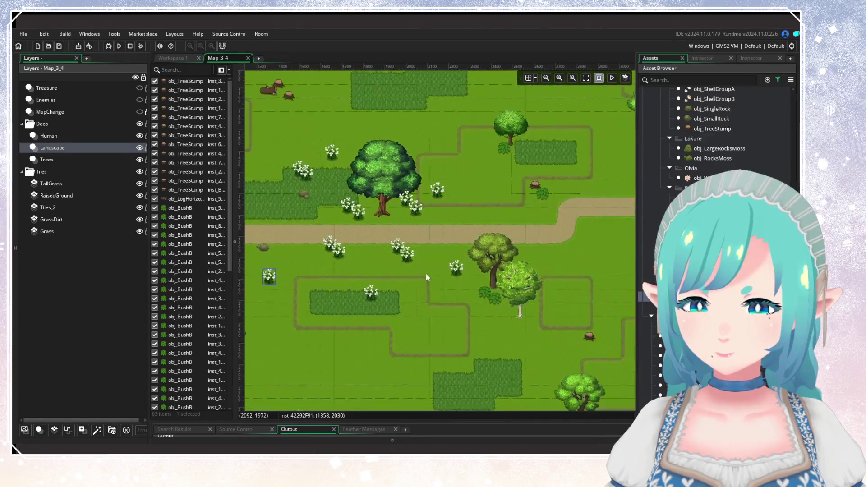
Step: Scatter flower bushes around the large tree, the lower-right trees and the lower and left tall grass
alt+click(545, 223)
drag(445, 258, 412, 264)
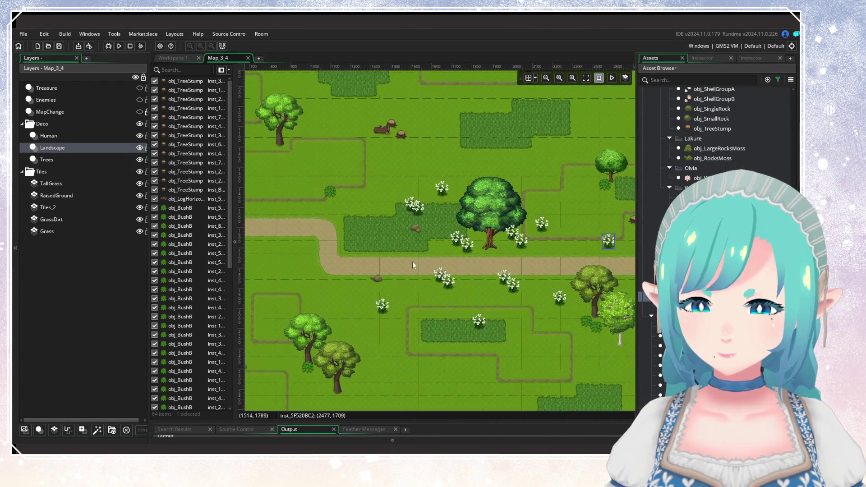
alt+click(442, 251)
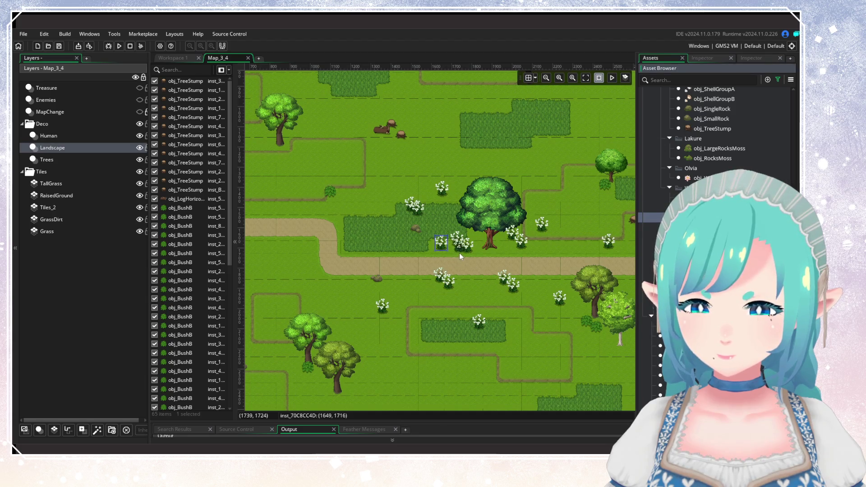
alt+click(518, 249)
alt+click(548, 237)
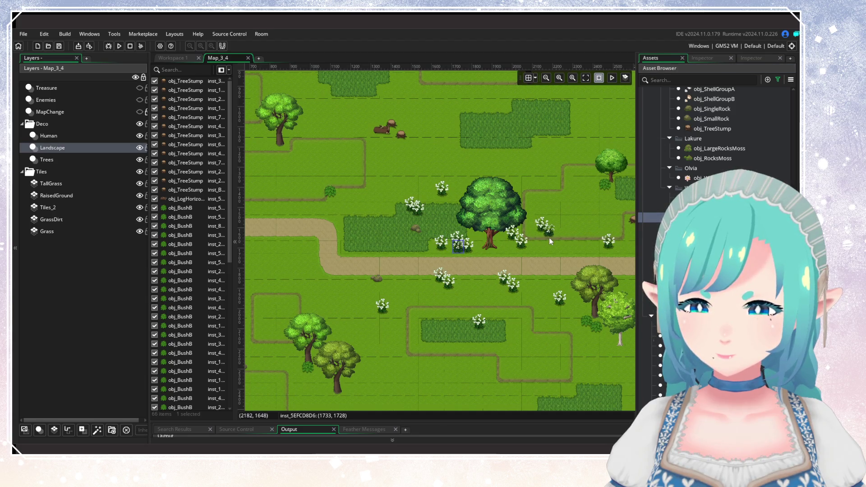
alt+click(508, 248)
alt+click(570, 312)
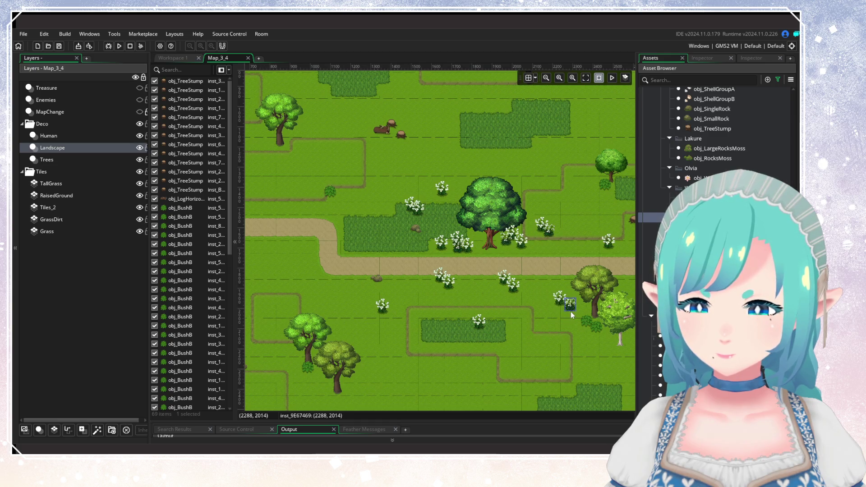
alt+click(489, 334)
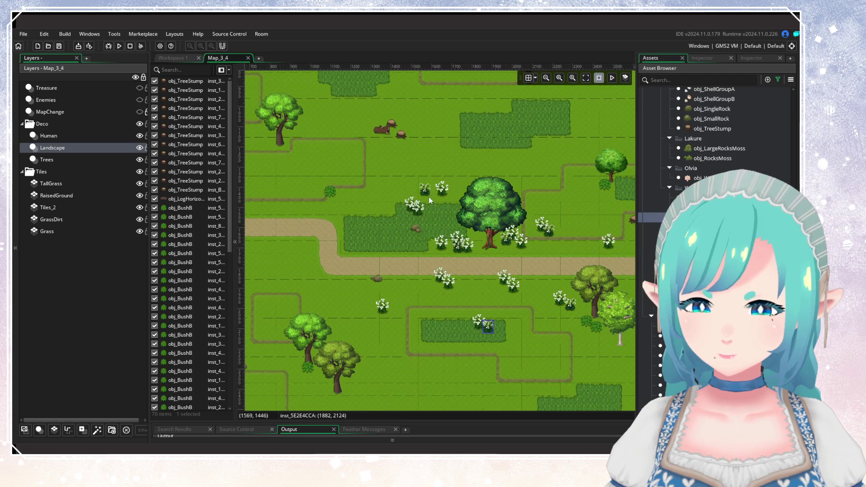
alt+click(371, 226)
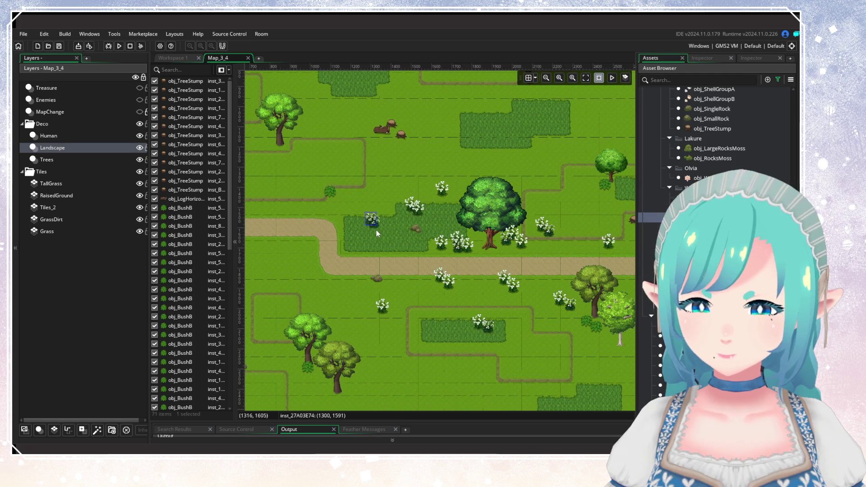
Step: Add flower bushes by the upper-right tree, beneath the twin trees and above the dead tree
scroll(507, 217, right, 3)
alt+click(543, 199)
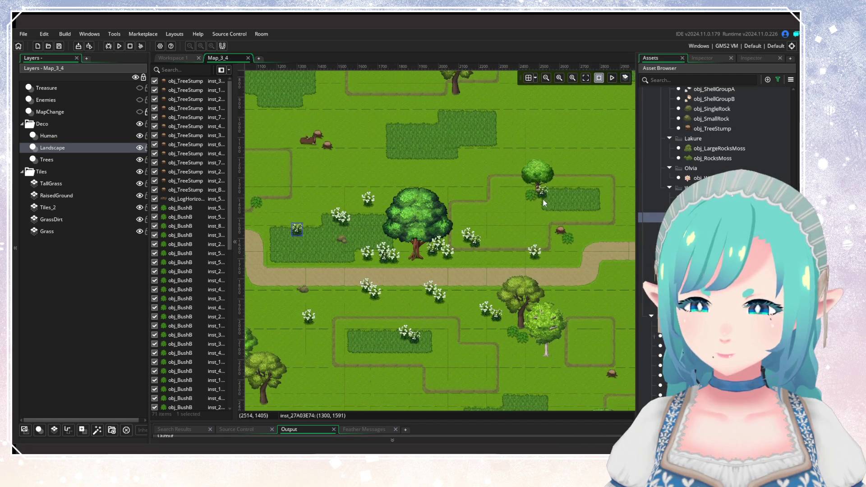
scroll(354, 208, down, 1)
scroll(361, 286, down, 5)
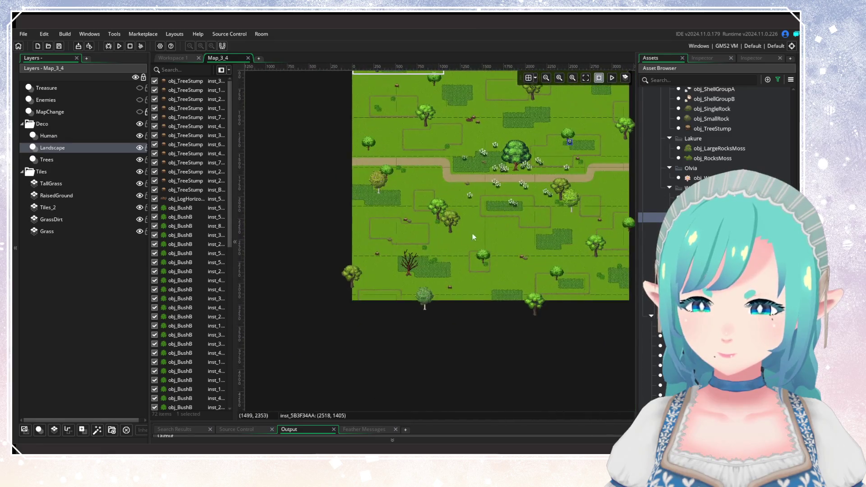
scroll(400, 237, up, 3)
scroll(397, 257, up, 1)
alt+click(421, 262)
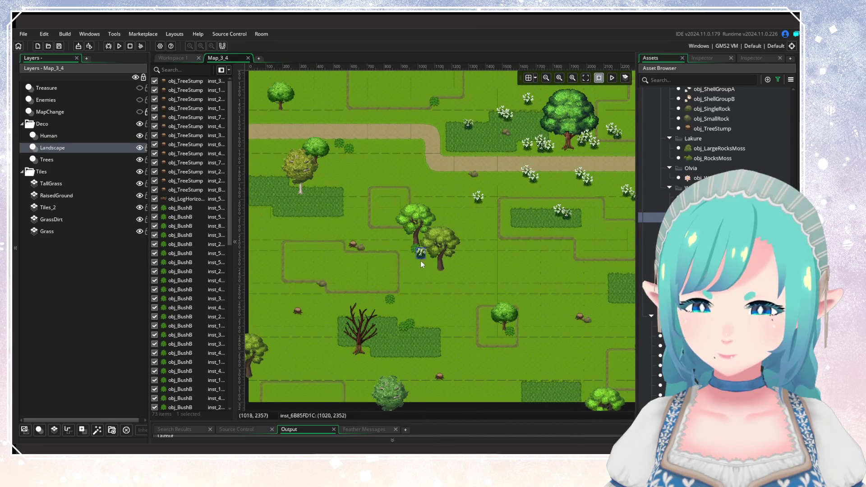
alt+click(397, 311)
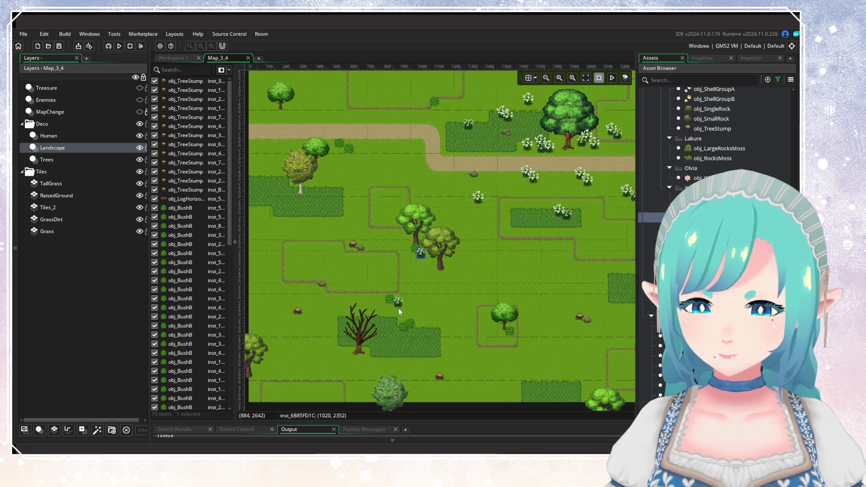
alt+click(486, 342)
Step: Place flower bushes in the lower-right area, undo two placements, and move one bush up beside the tree
drag(486, 342, 378, 272)
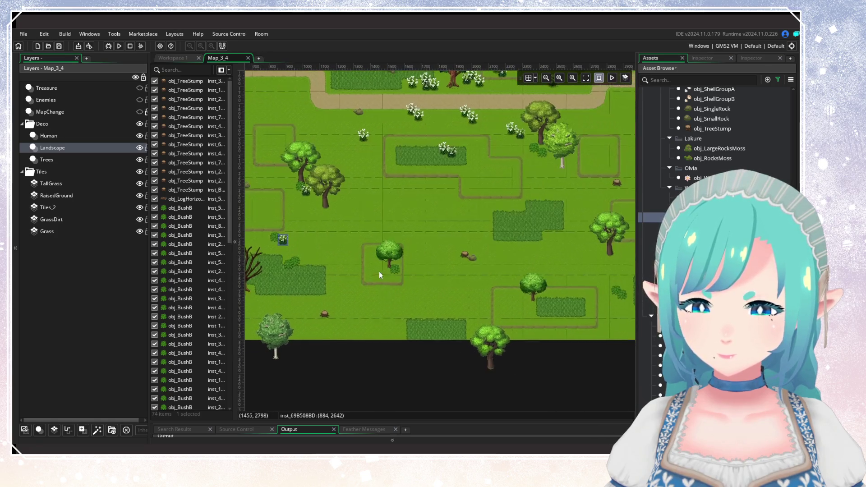
alt+click(540, 306)
alt+click(539, 317)
alt+click(560, 244)
alt+click(554, 250)
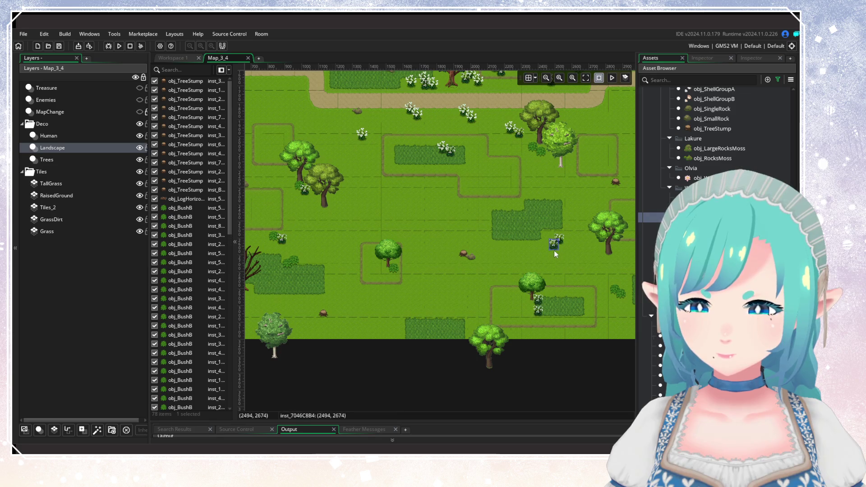
key(ctrl+z)
key(ctrl+z)
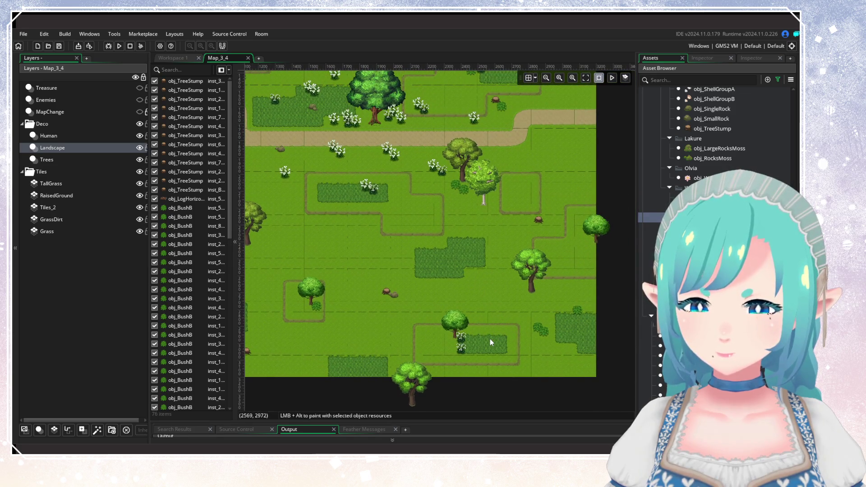
drag(458, 343, 488, 291)
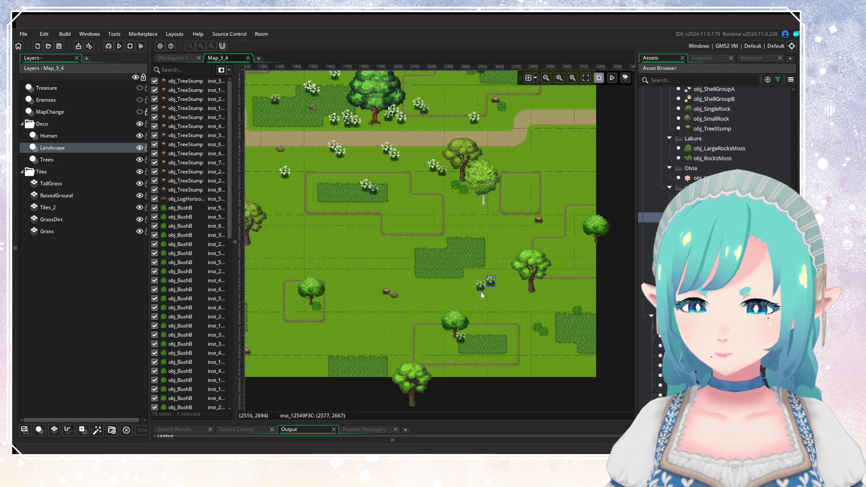
alt+click(484, 291)
Step: Place one more flower bush in the upper-left area and pan around to review the room
scroll(494, 320, left, 5)
scroll(494, 320, up, 2)
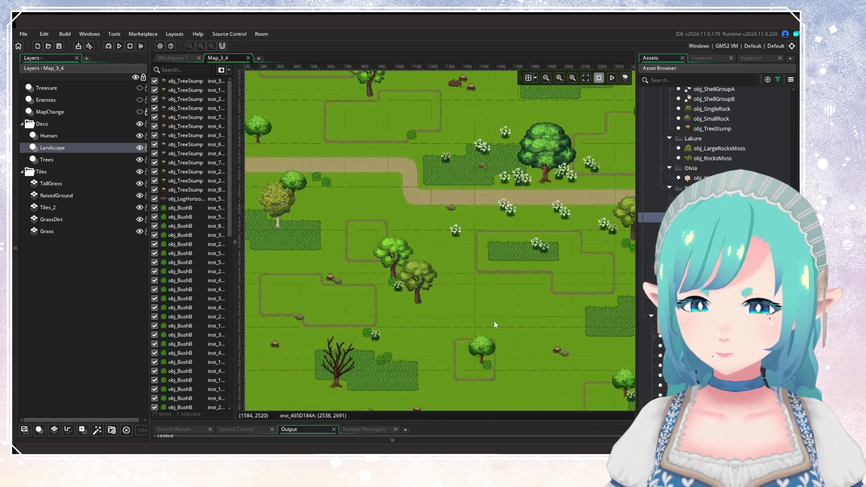
scroll(441, 185, left, 5)
scroll(458, 228, up, 2)
alt+click(392, 275)
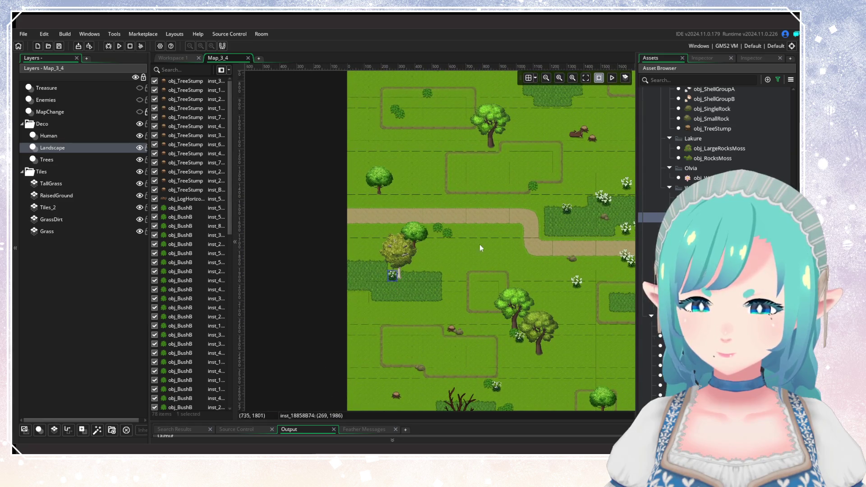
scroll(480, 244, right, 5)
scroll(480, 245, up, 3)
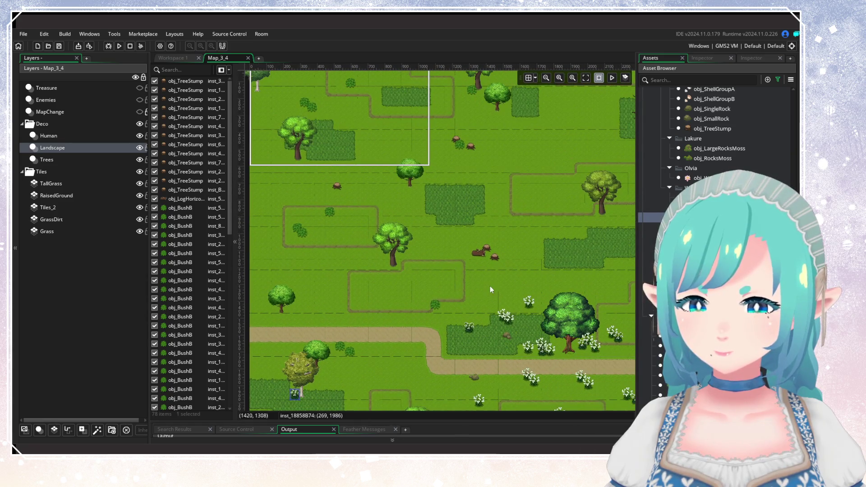
scroll(456, 271, right, 2)
scroll(457, 272, down, 4)
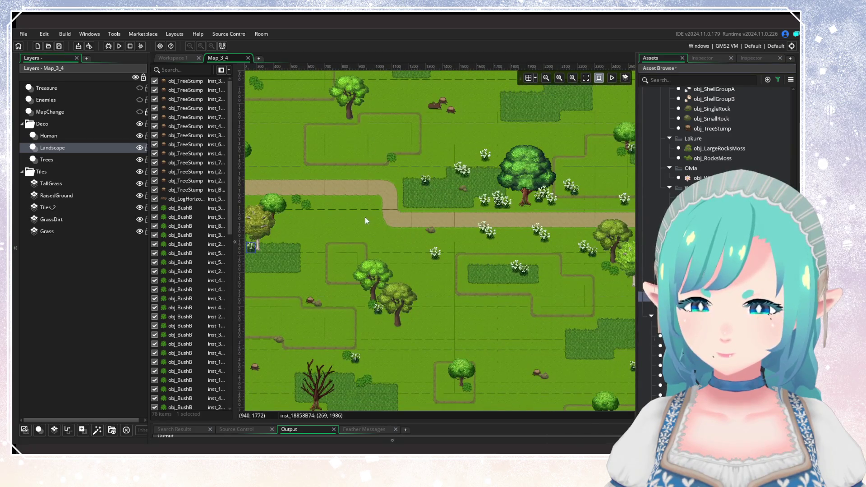
scroll(364, 217, left, 2)
scroll(365, 218, up, 4)
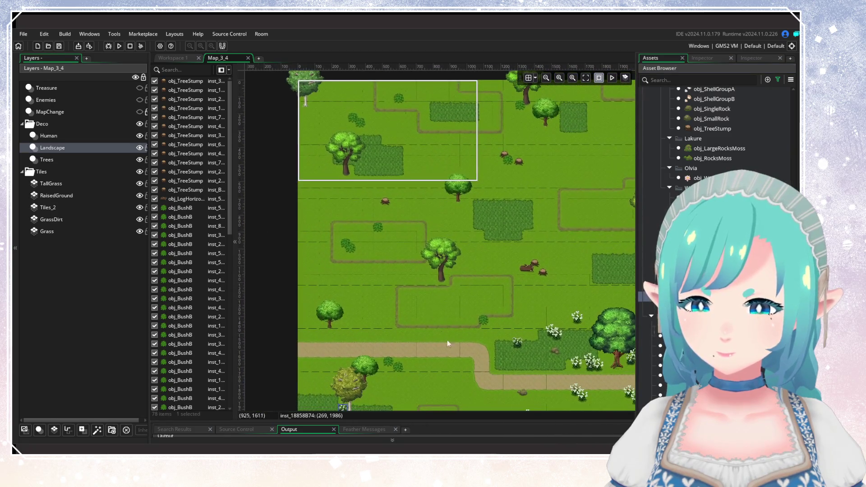
Step: Place flower bushes in the open grass and one beside the dead tree
alt+click(452, 207)
alt+click(515, 176)
alt+click(515, 176)
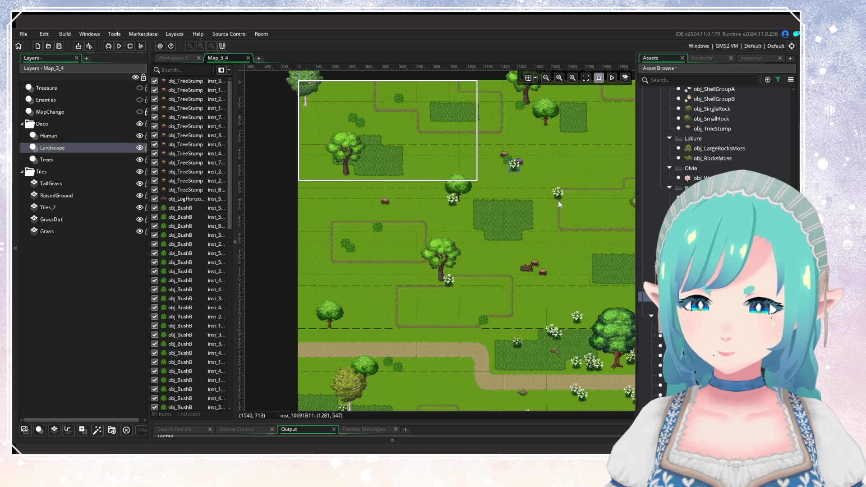
scroll(460, 248, up, 3)
scroll(387, 279, right, 5)
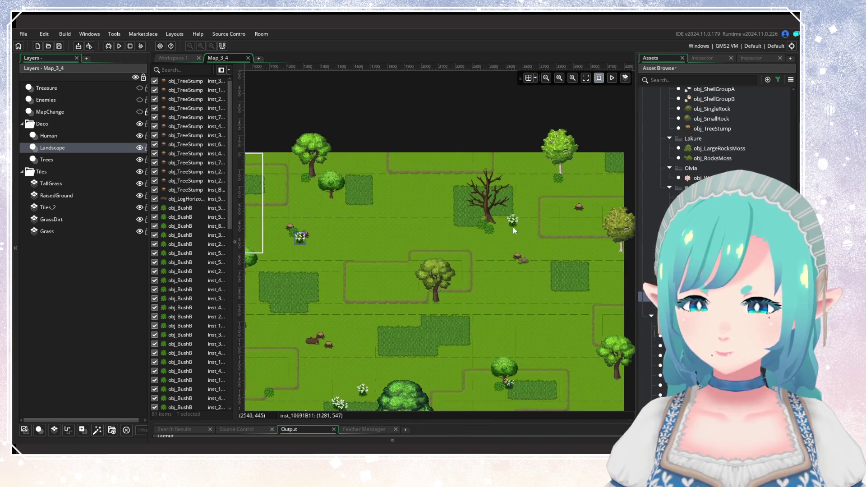
alt+click(496, 218)
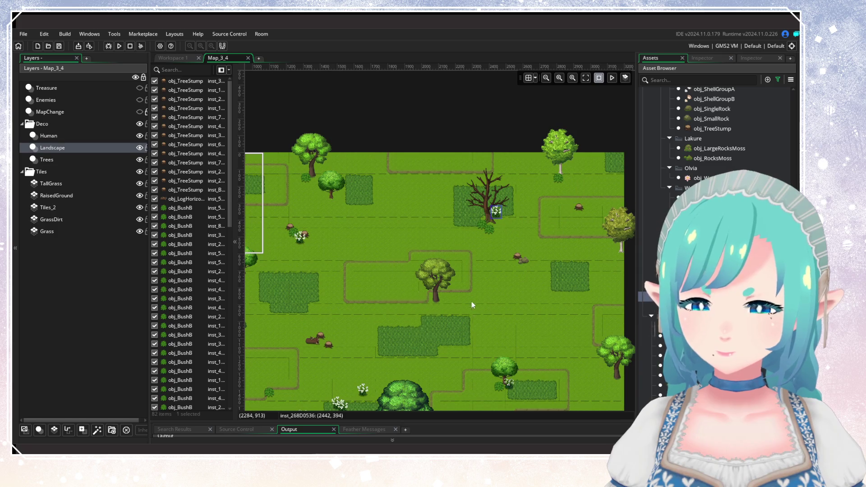
Step: Scroll through the reference world map, close it, and select the Treasure layer
scroll(472, 301, down, 4)
scroll(469, 225, up, 2)
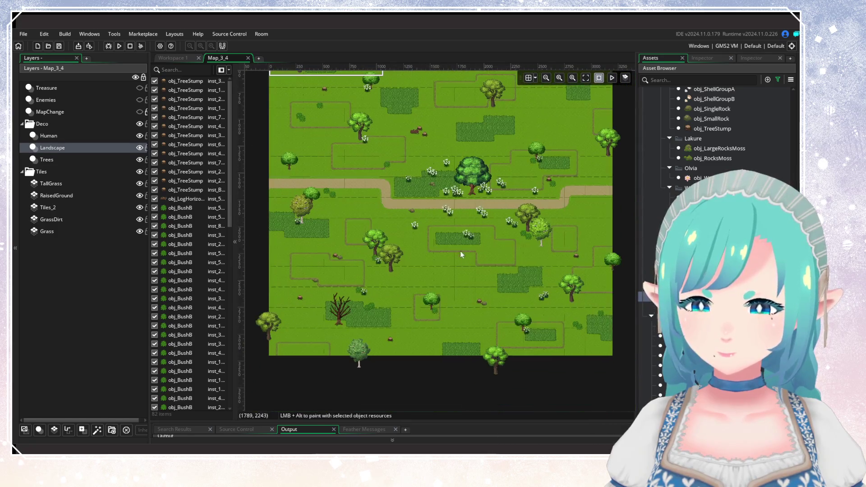
scroll(460, 217, up, 5)
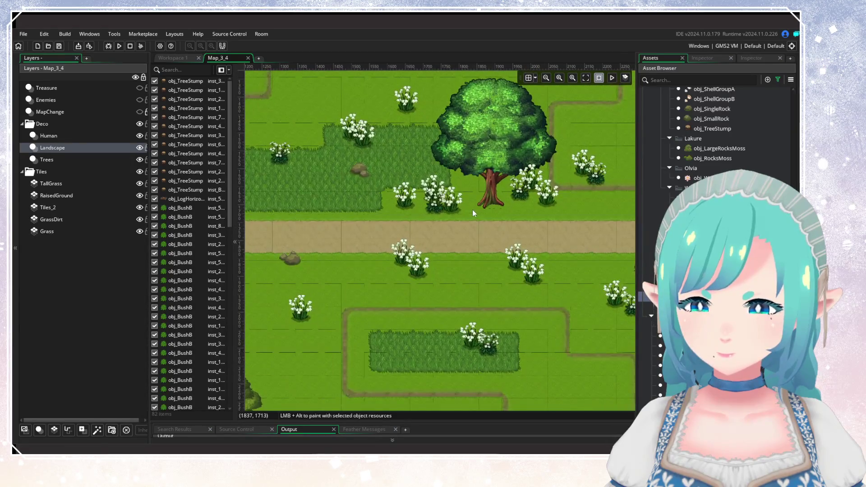
scroll(472, 210, up, 1)
scroll(444, 271, up, 1)
scroll(440, 219, down, 5)
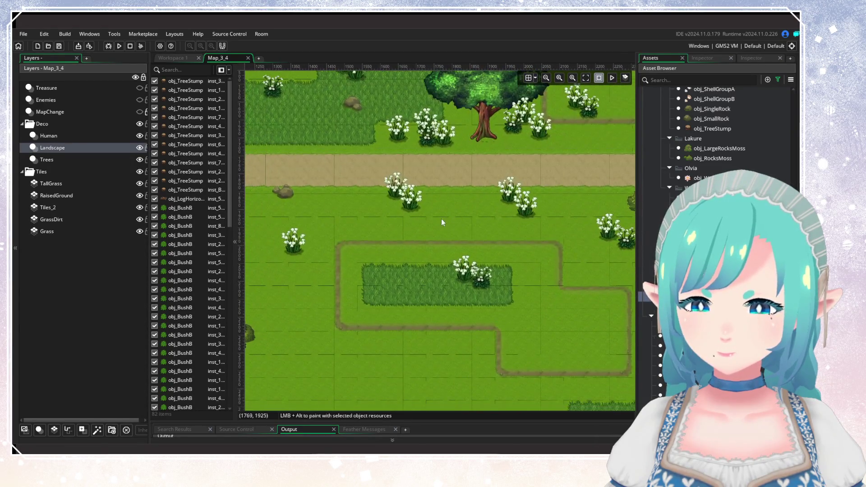
scroll(441, 222, up, 1)
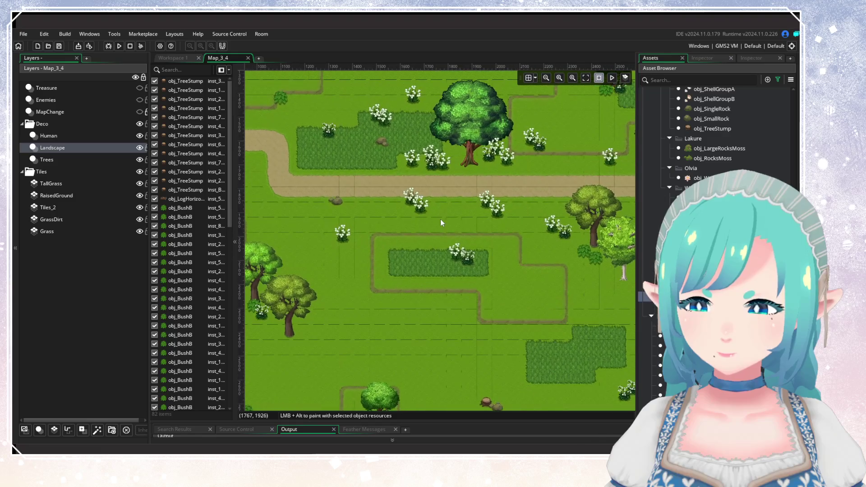
scroll(717, 136, up, 2)
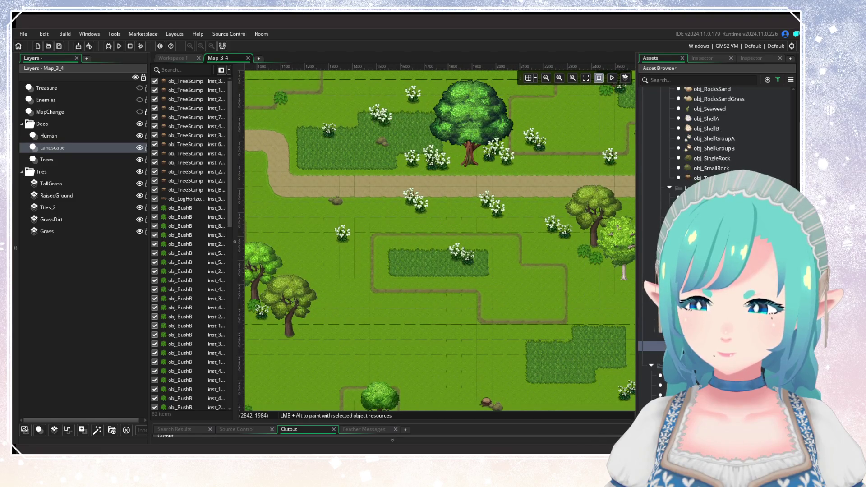
scroll(717, 135, up, 6)
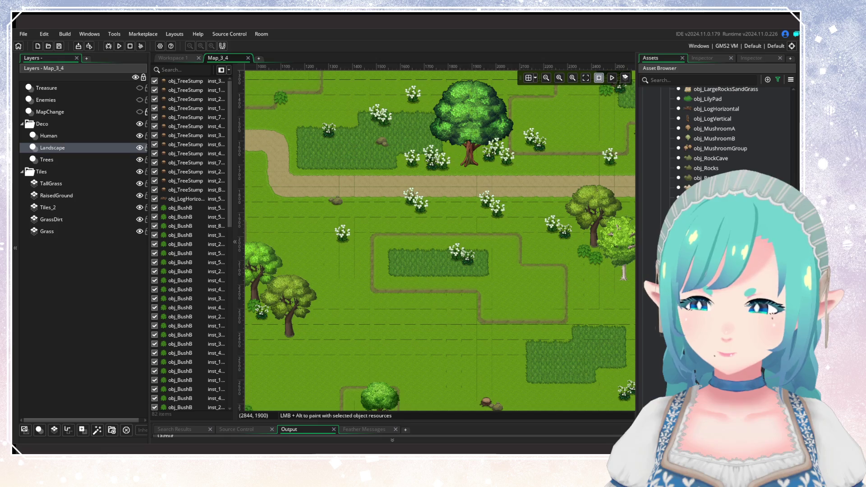
scroll(717, 135, up, 2)
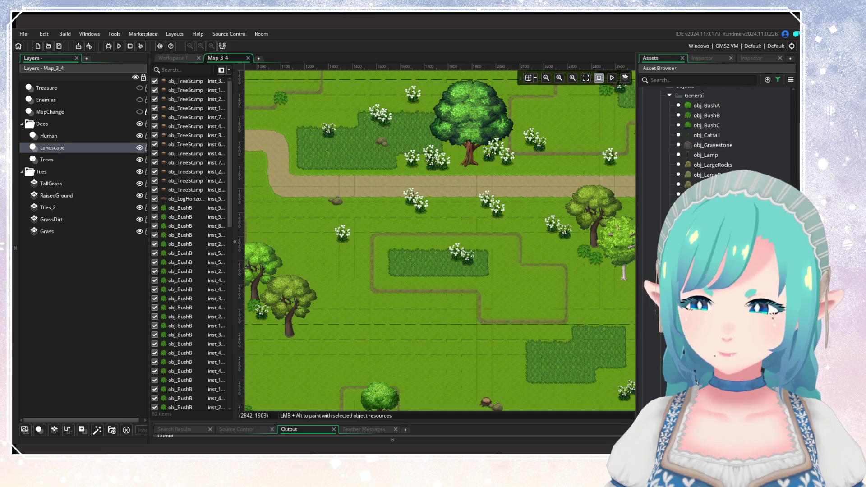
scroll(431, 244, down, 4)
scroll(420, 272, up, 2)
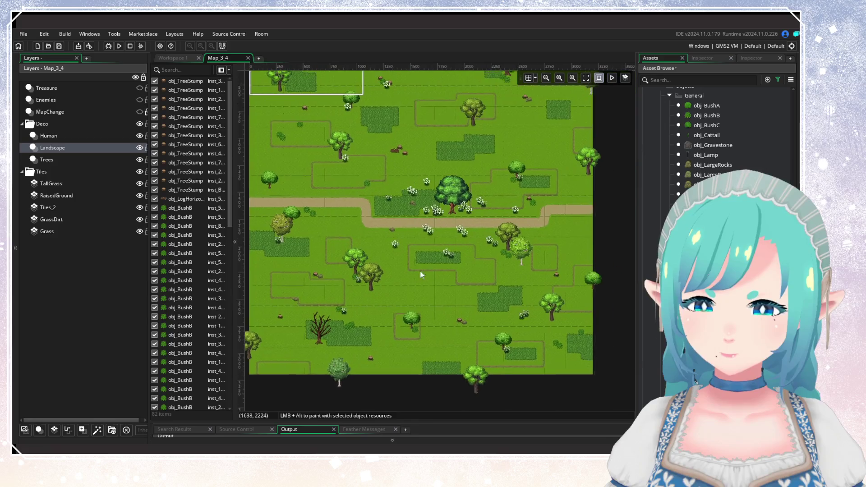
scroll(717, 135, down, 5)
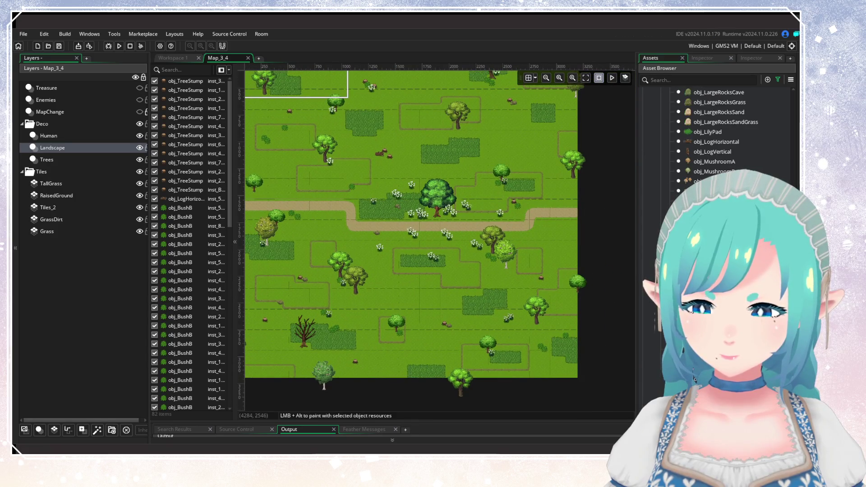
scroll(717, 135, down, 3)
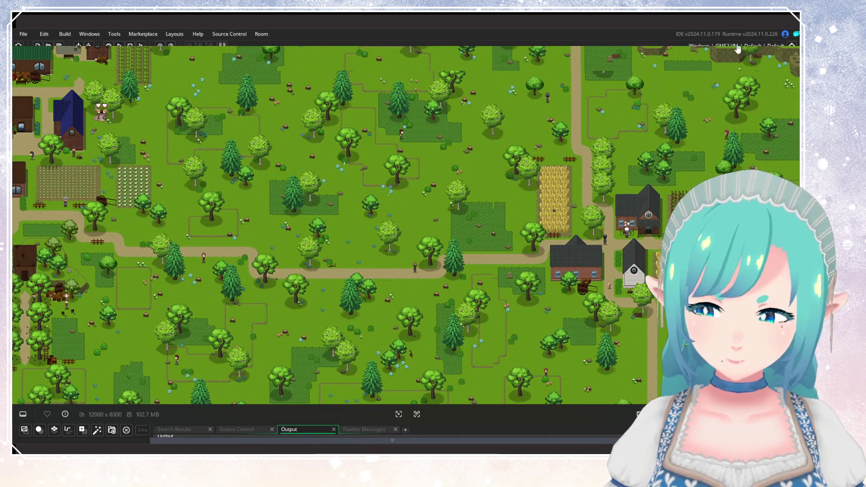
key(Escape)
click(45, 100)
Step: Select all ten obj_Sparkle instances on the Treasure layer to see where they sit in the room
click(114, 86)
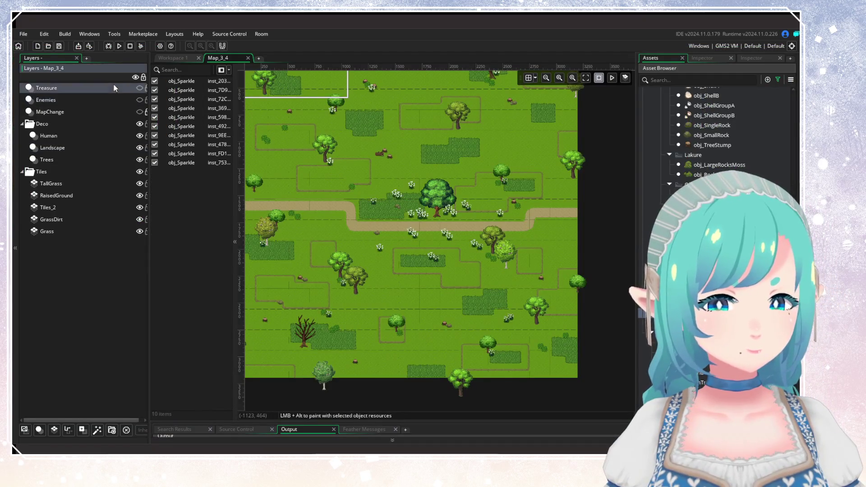
click(188, 81)
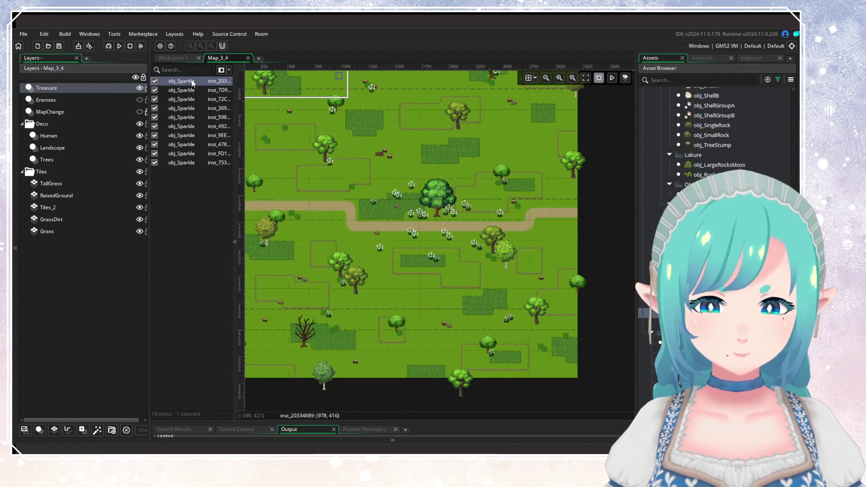
mouse_move(422, 252)
mouse_down()
mouse_move(399, 155)
mouse_move(412, 169)
mouse_move(411, 185)
mouse_up()
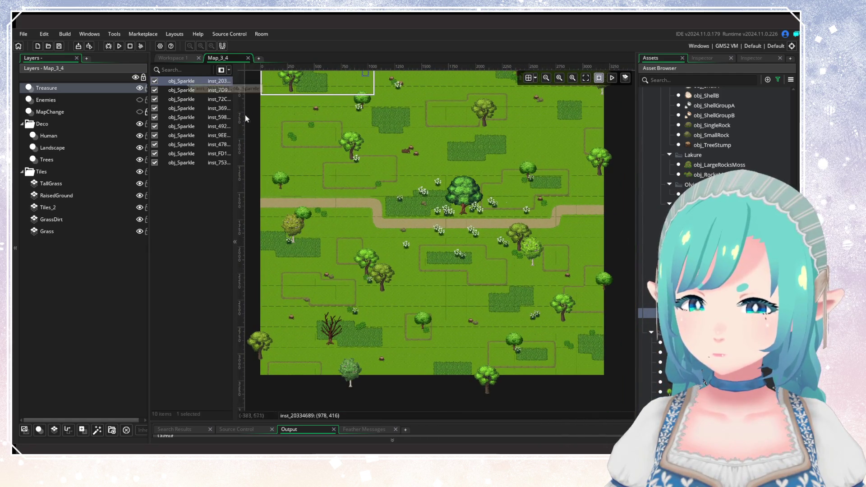
shift+click(186, 163)
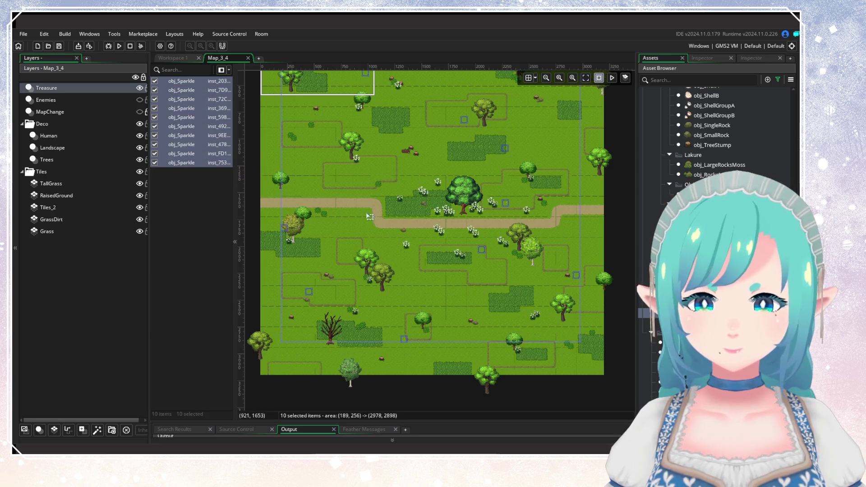
drag(362, 253, 370, 285)
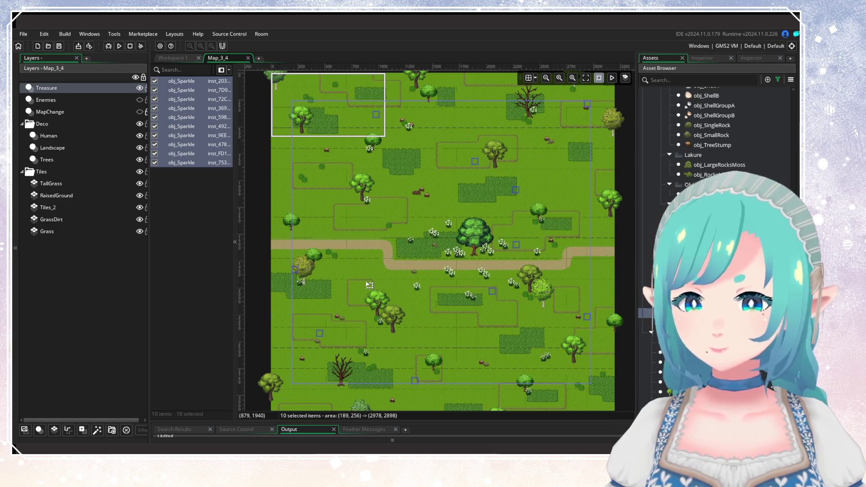
Step: Hide the Treasure layer, deselect the sparkles, and start a debug run of the game
click(139, 87)
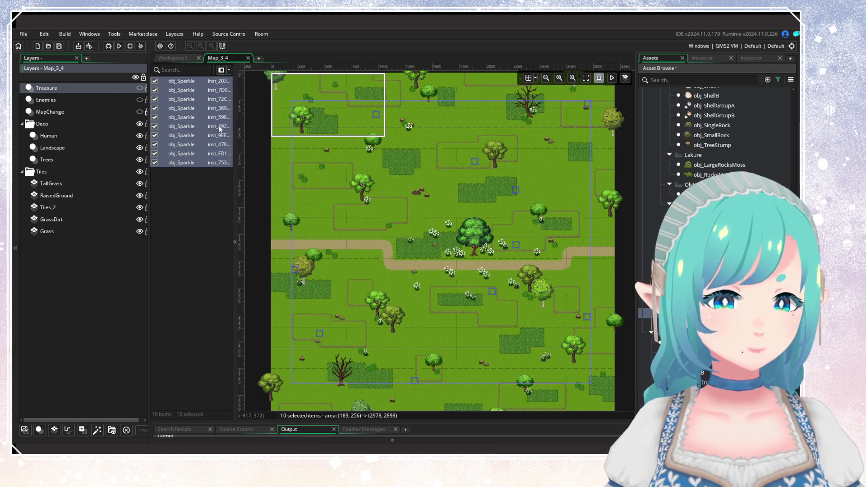
click(357, 218)
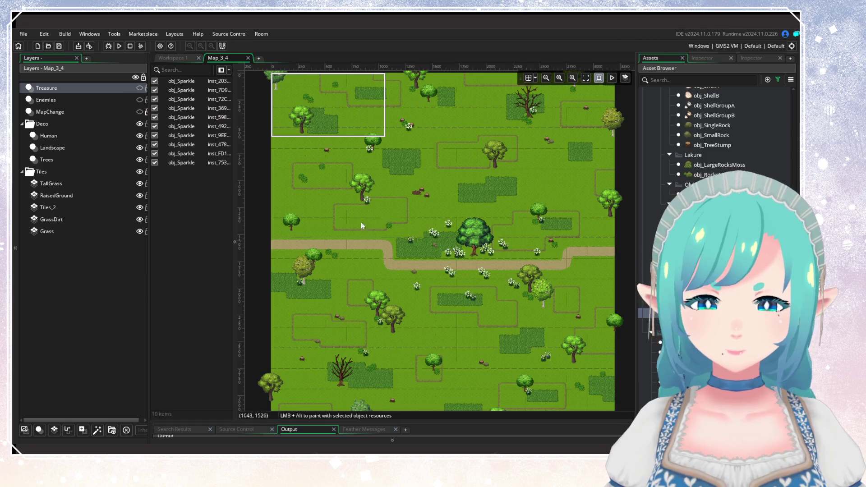
click(109, 45)
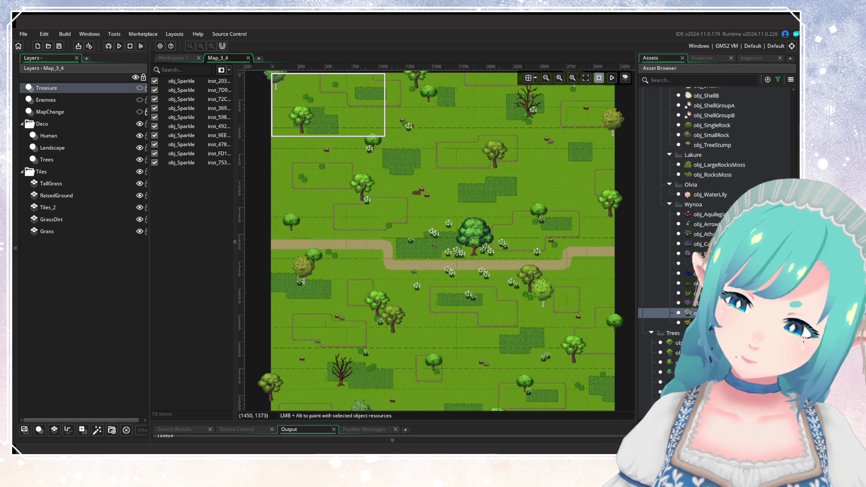
Step: Continue from save slot 1 in the test run, then add a new Instances_1 layer to Map_3_4
key(Down)
key(Return)
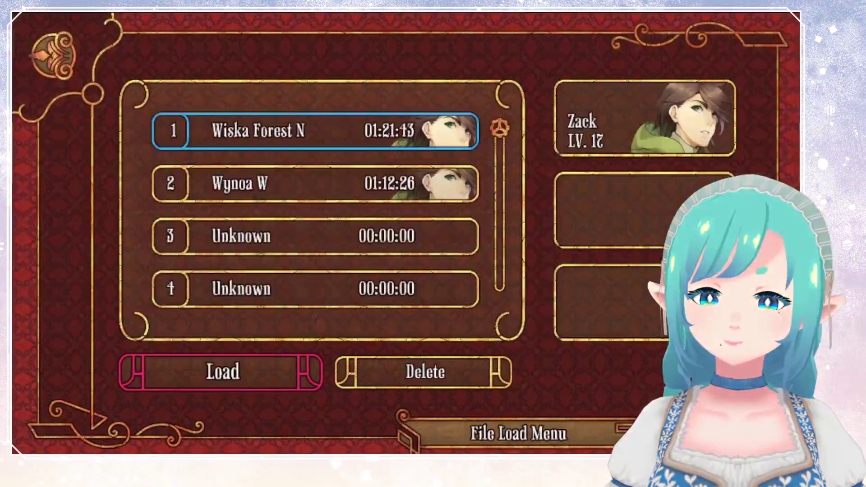
key(Return)
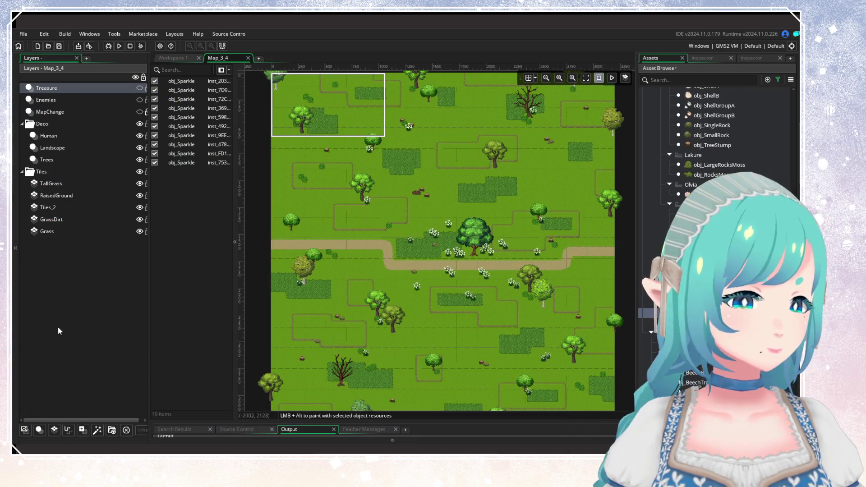
click(46, 431)
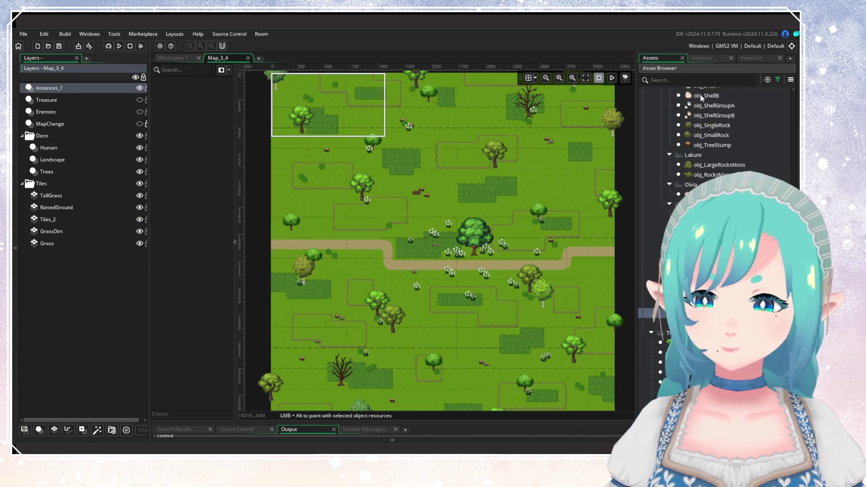
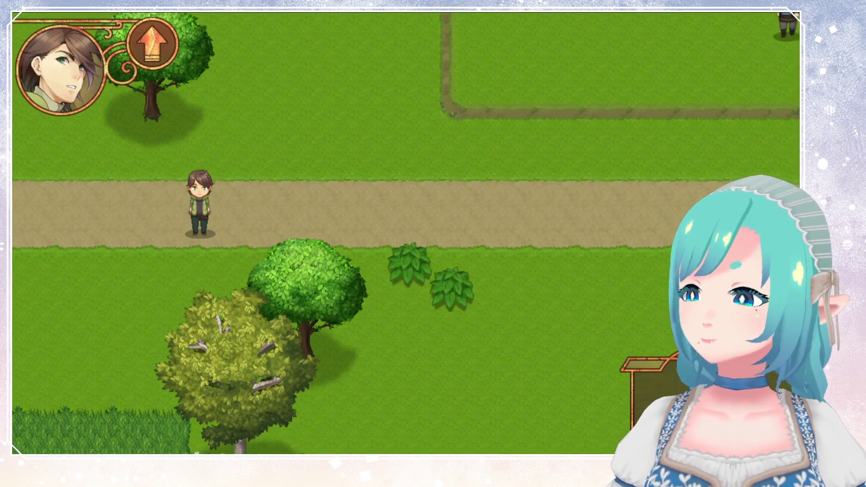
Step: Run the player right along the dirt road, around the bends, then up across the grass
key(Right)
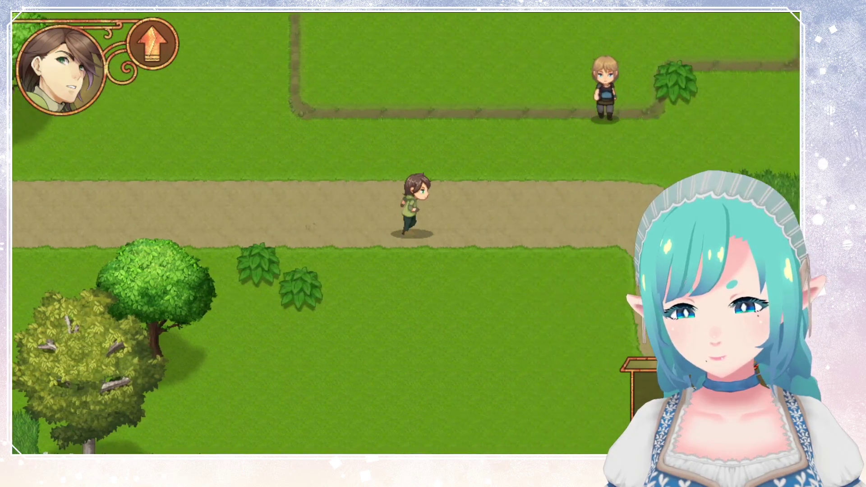
key(Down)
key(Right)
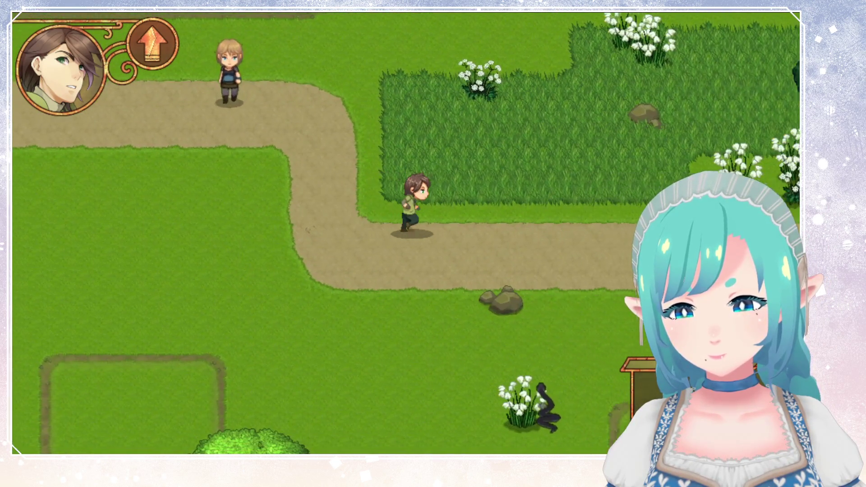
key(Right)
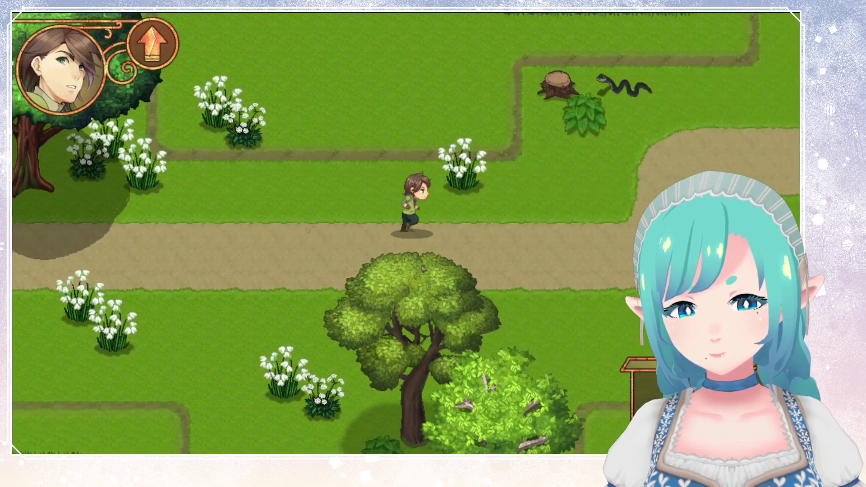
key(Up)
key(Right)
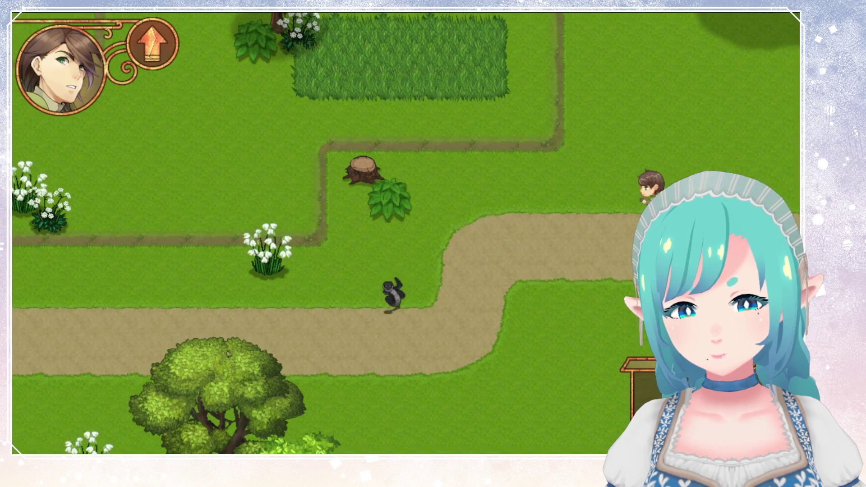
key(Up)
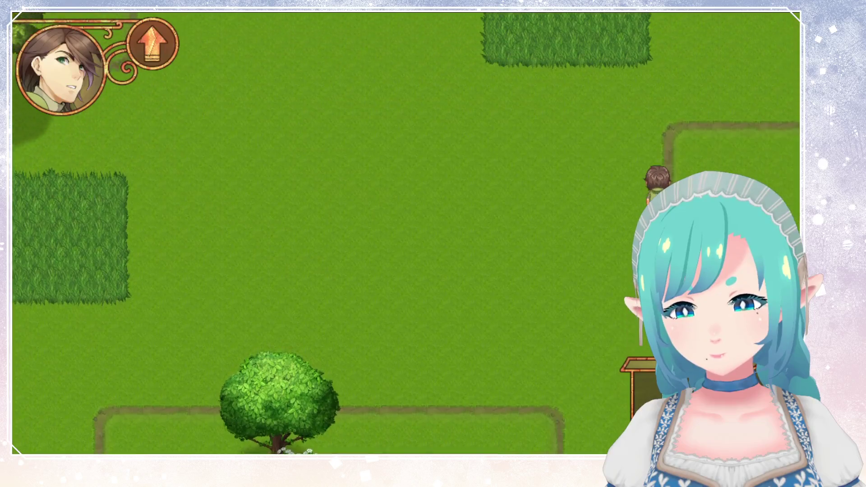
key(Up)
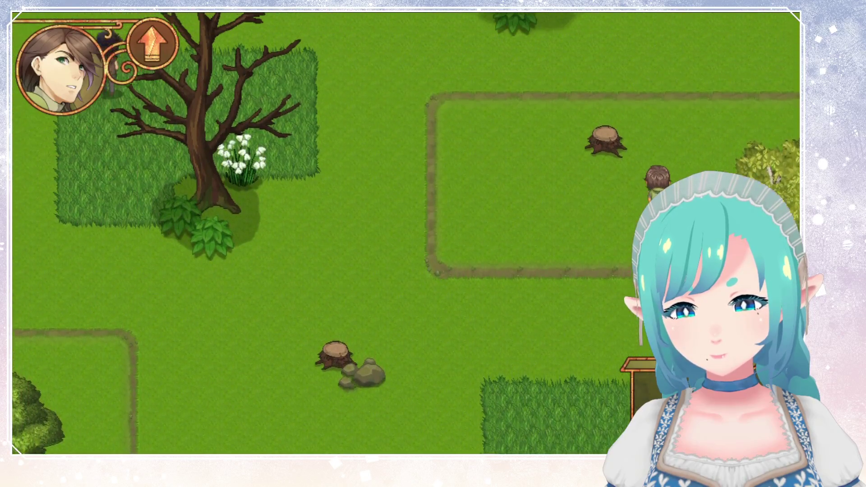
key(Up)
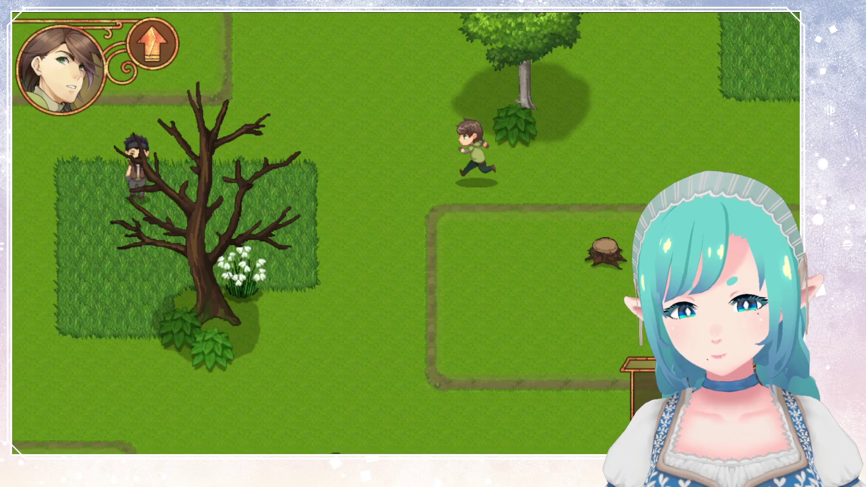
Step: Run the player left past the trees toward the red-haired NPC, then down the field
key(Left)
key(Down)
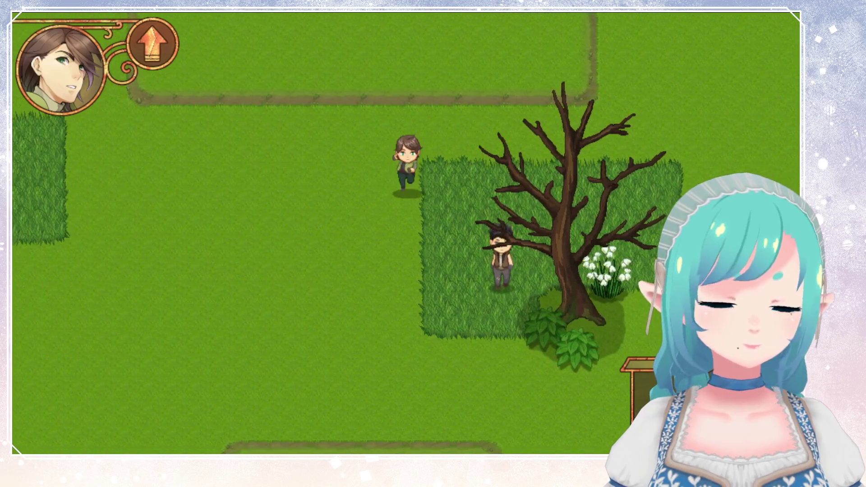
key(Left)
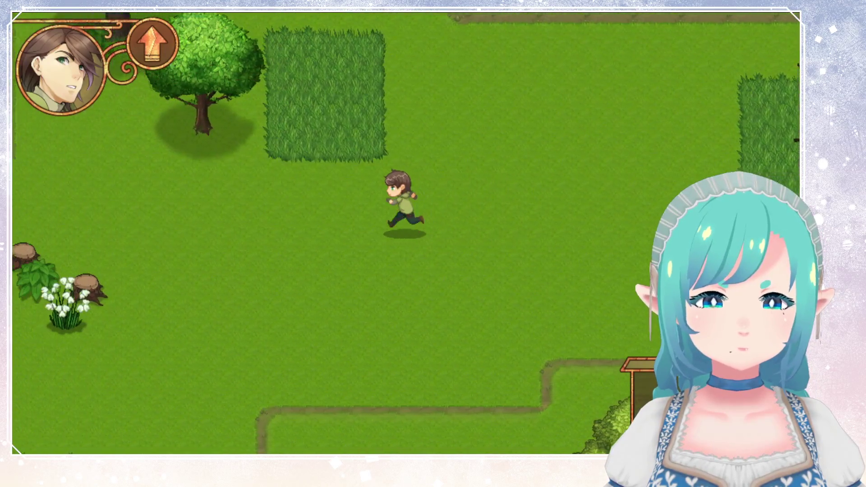
key(Left)
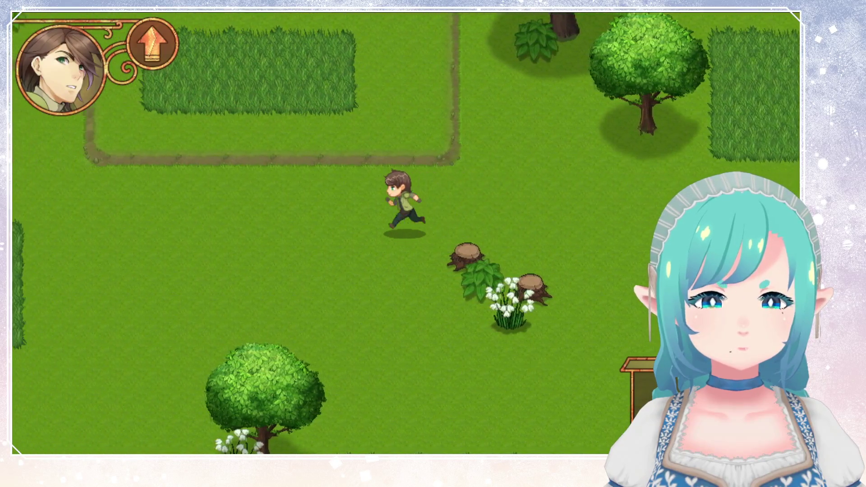
key(Left)
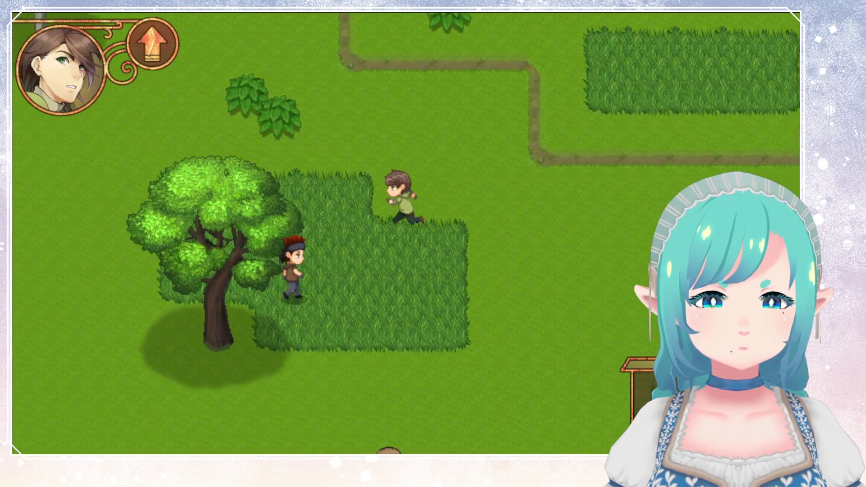
key(Down)
key(Left)
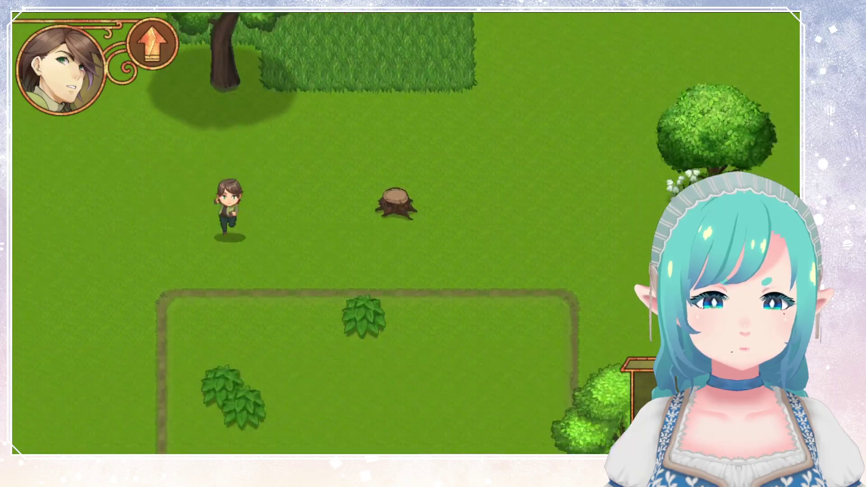
key(Down)
key(Right)
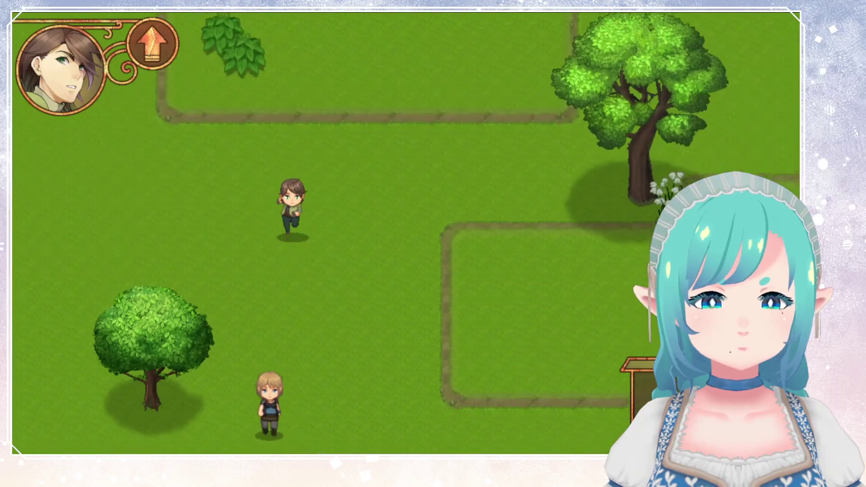
key(Down)
Step: Run the player down past the bare tree and right past stumps into the fenced plot
key(Right)
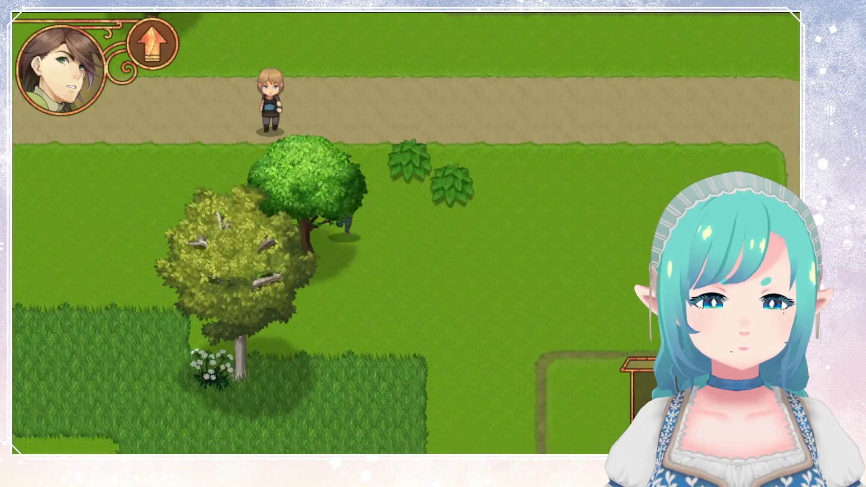
key(Down)
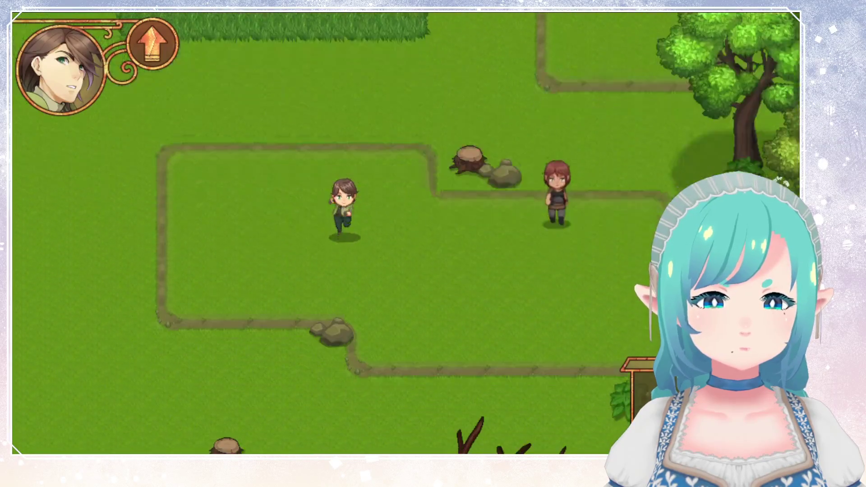
key(Right)
key(Down)
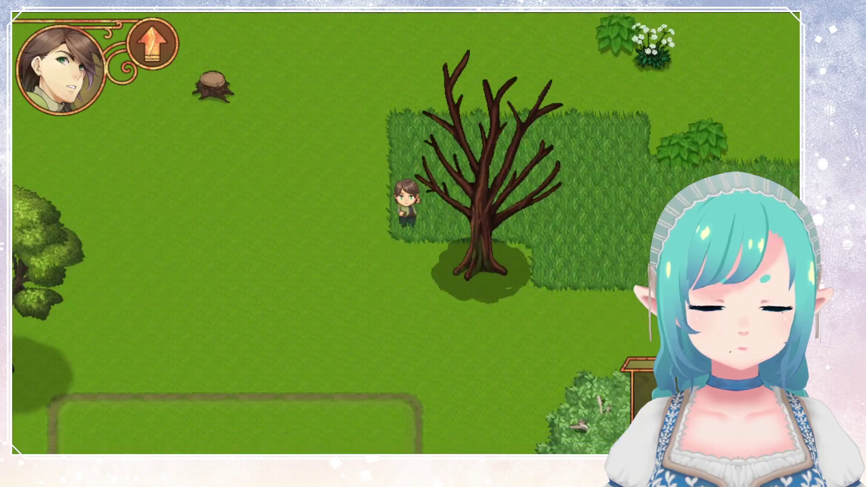
key(Down)
key(Right)
key(Right)
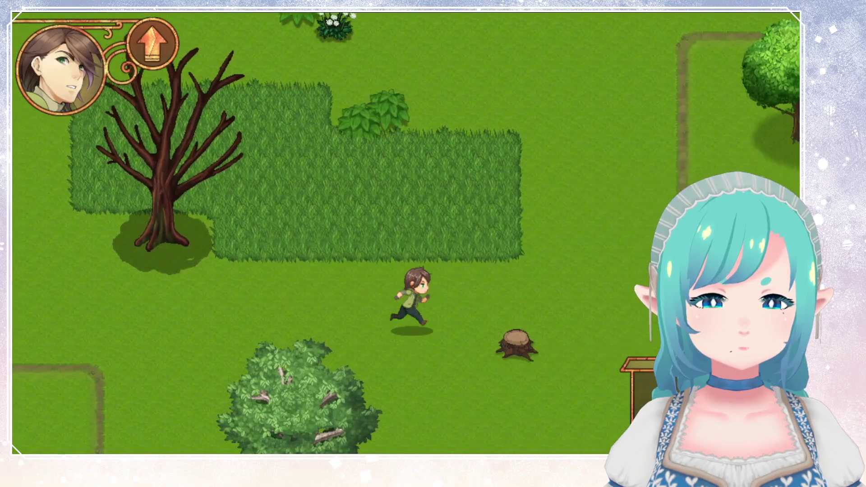
key(Right)
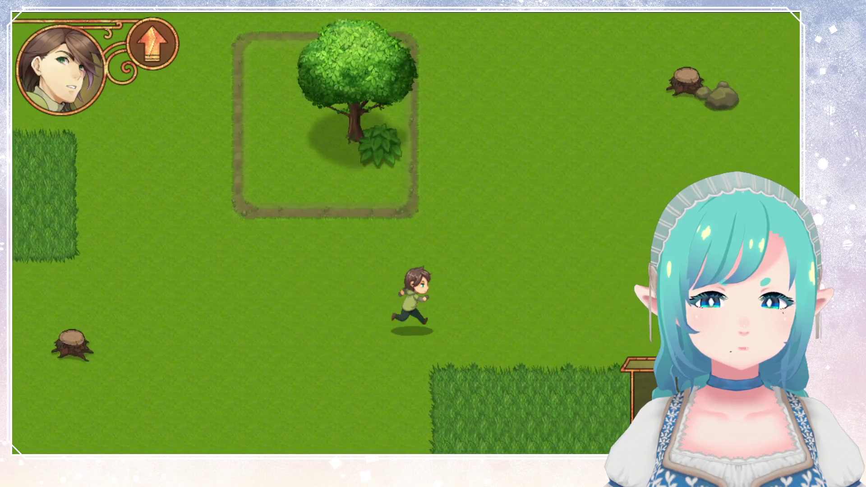
key(Right)
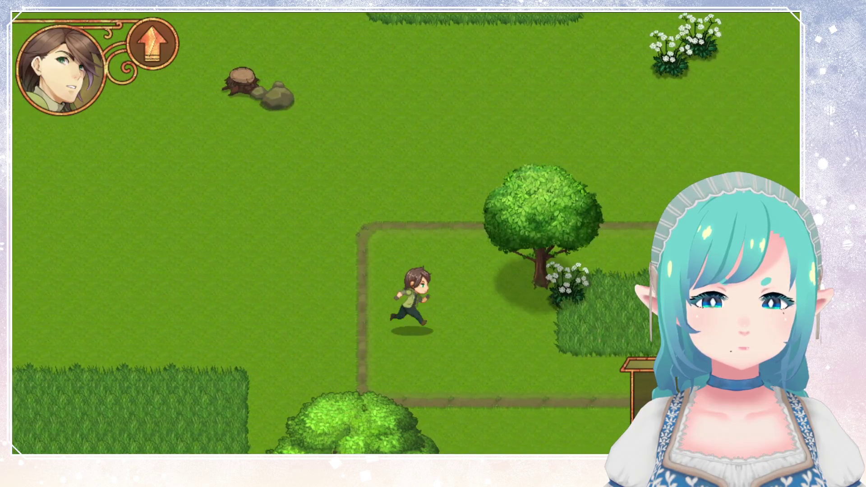
key(Right)
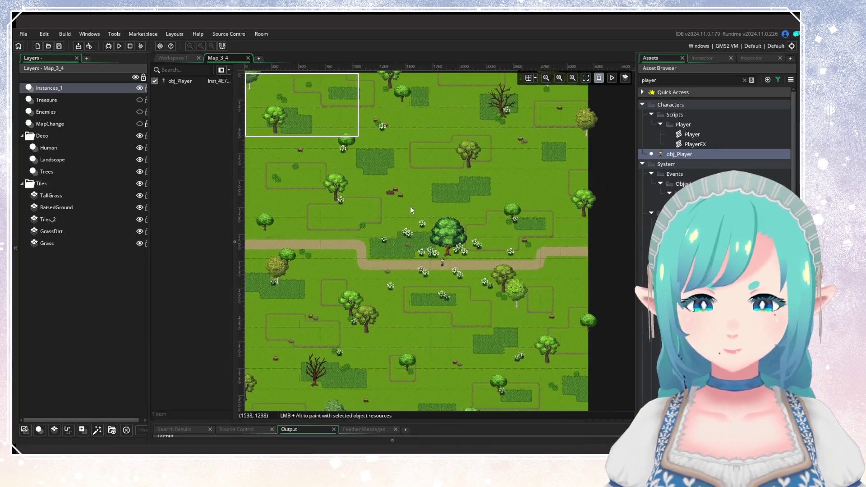
Step: Select the Human layer and clear the old player search so the Fence sprites can be listed
scroll(412, 223, up, 5)
scroll(442, 218, down, 2)
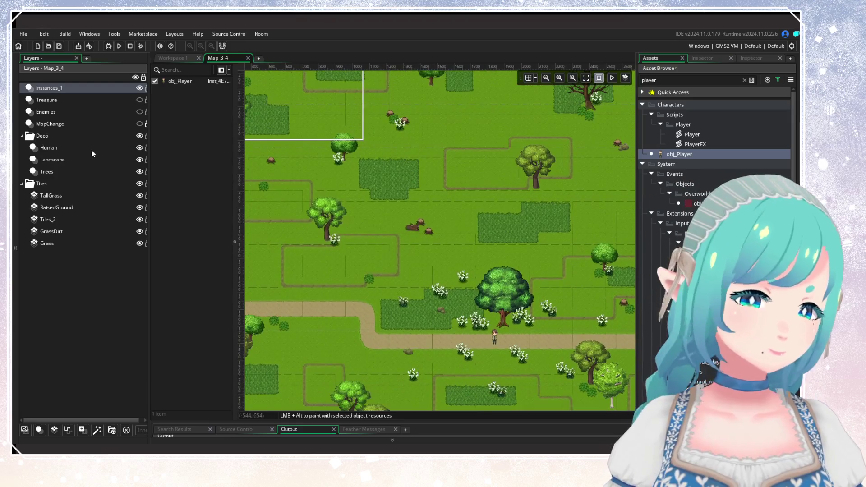
click(49, 148)
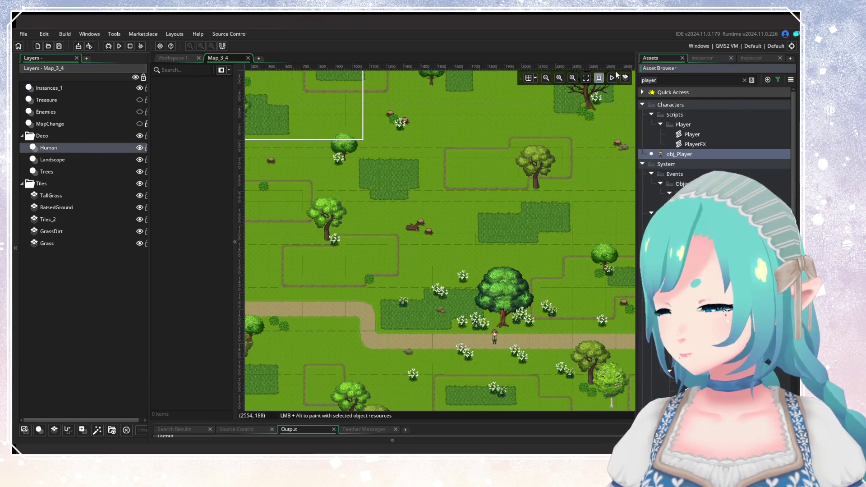
key(BackSpace)
key(BackSpace)
key(BackSpace)
scroll(717, 148, down, 3)
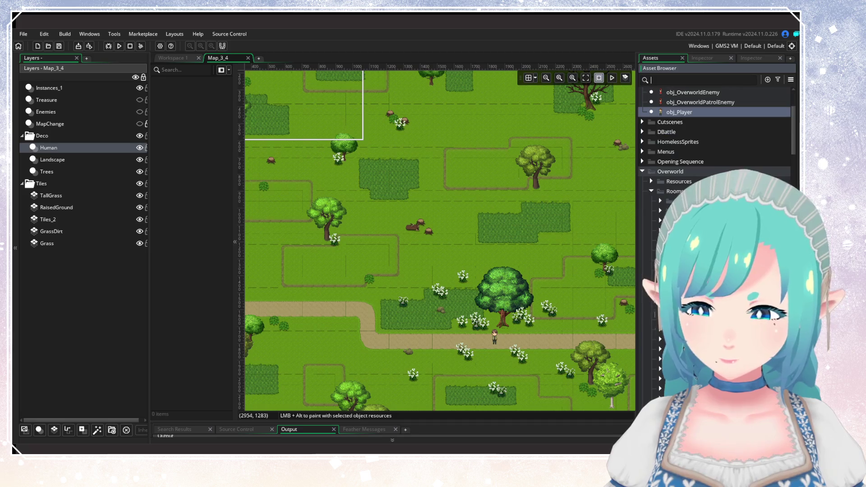
scroll(717, 149, up, 2)
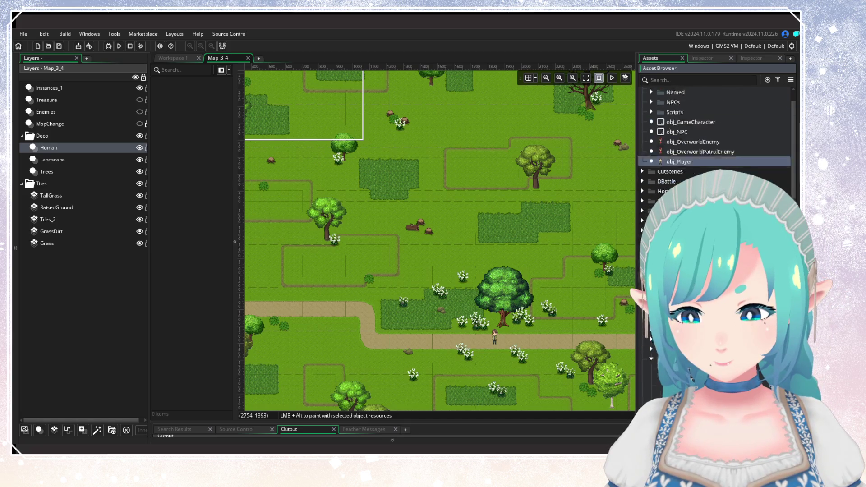
scroll(717, 149, down, 5)
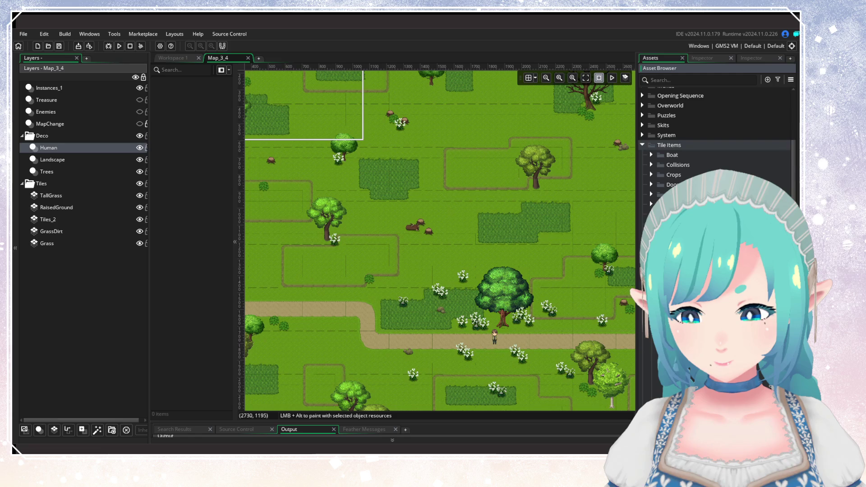
scroll(717, 148, up, 6)
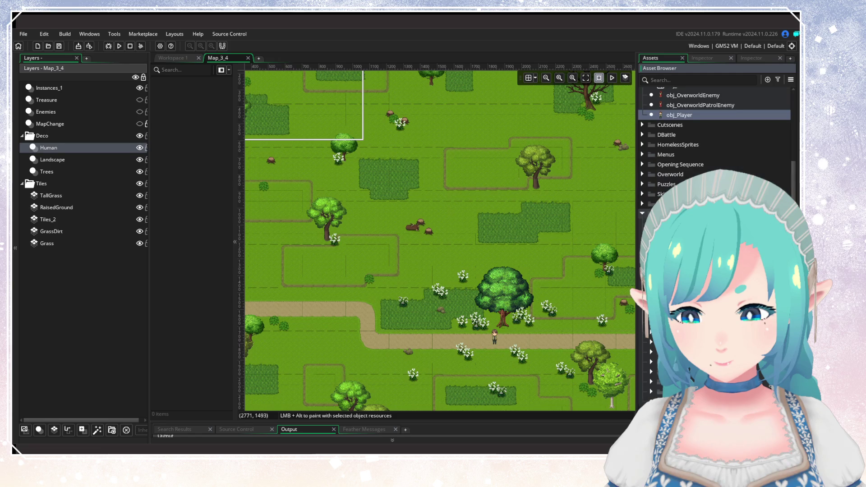
scroll(717, 148, down, 5)
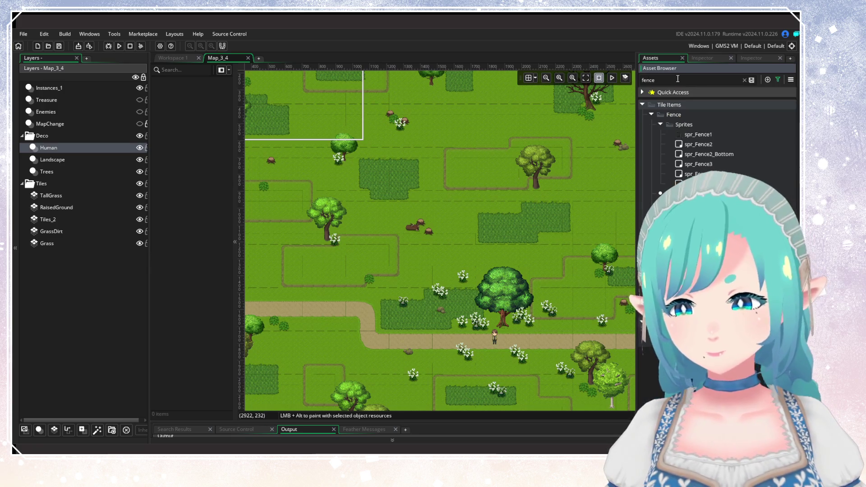
Step: Place a wooden fence just above the dirt path and select the long fence
scroll(504, 299, up, 5)
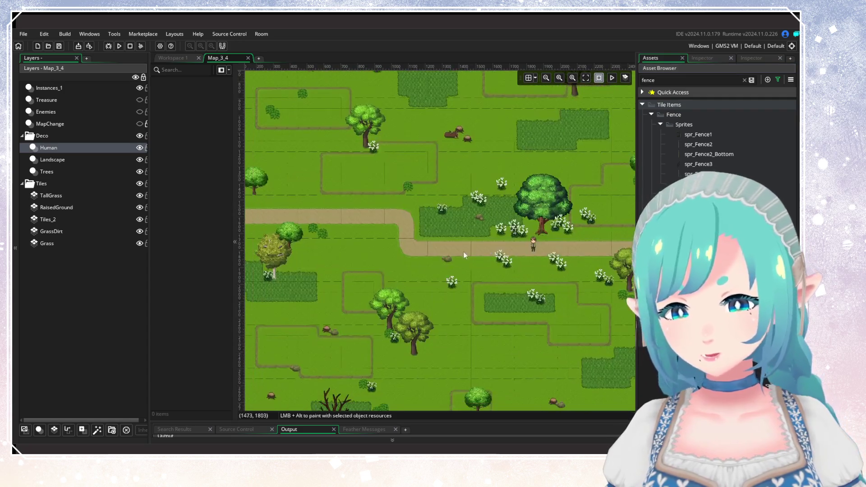
click(421, 228)
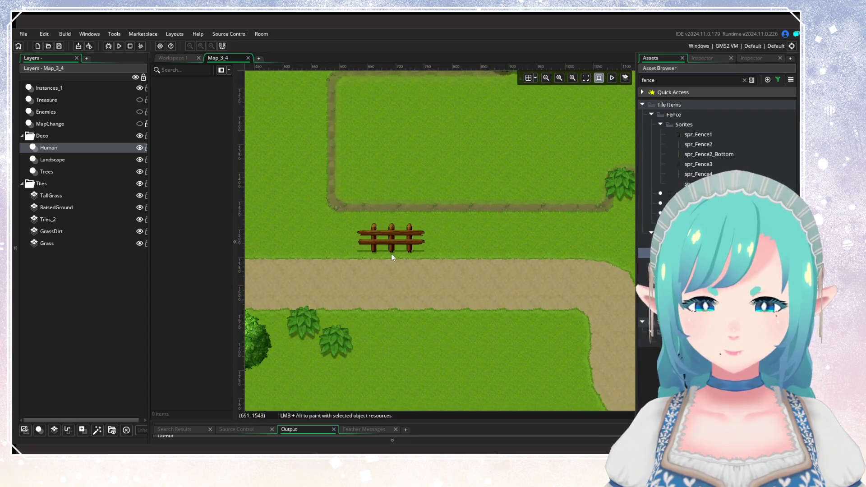
drag(544, 246, 515, 256)
scroll(520, 281, down, 3)
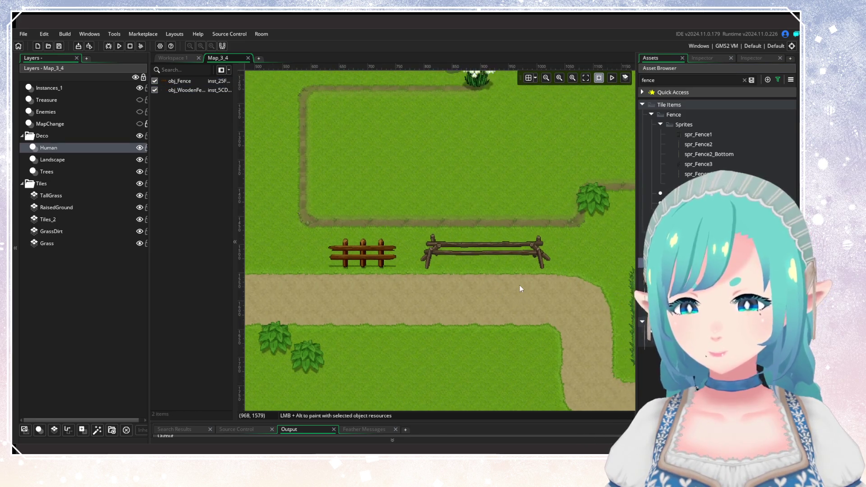
click(521, 270)
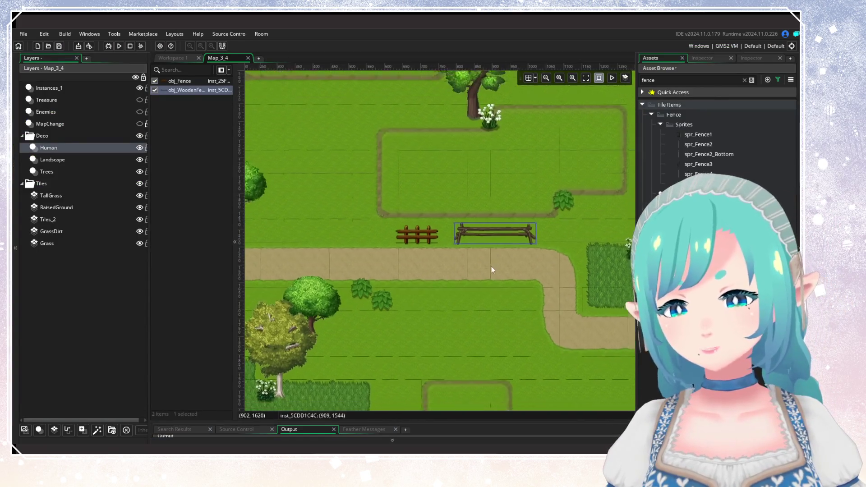
Step: Box-select both fences beside the path and delete them
scroll(489, 257, up, 2)
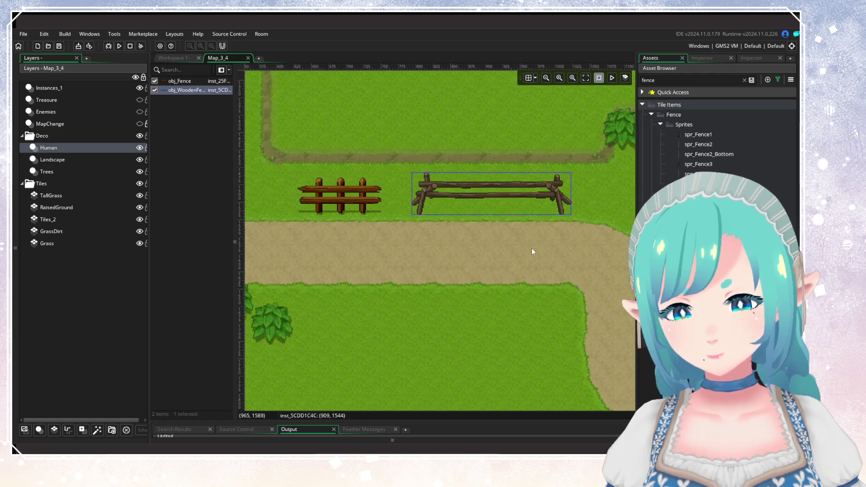
scroll(531, 248, down, 3)
click(530, 255)
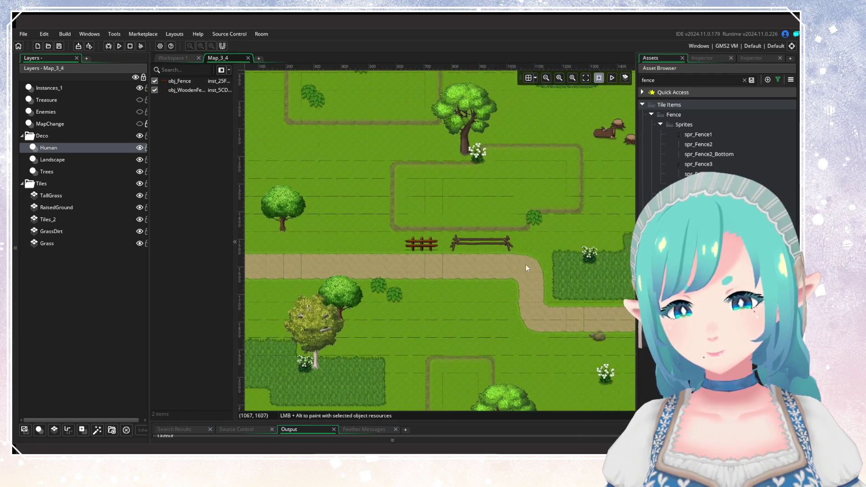
drag(526, 268, 404, 229)
key(Delete)
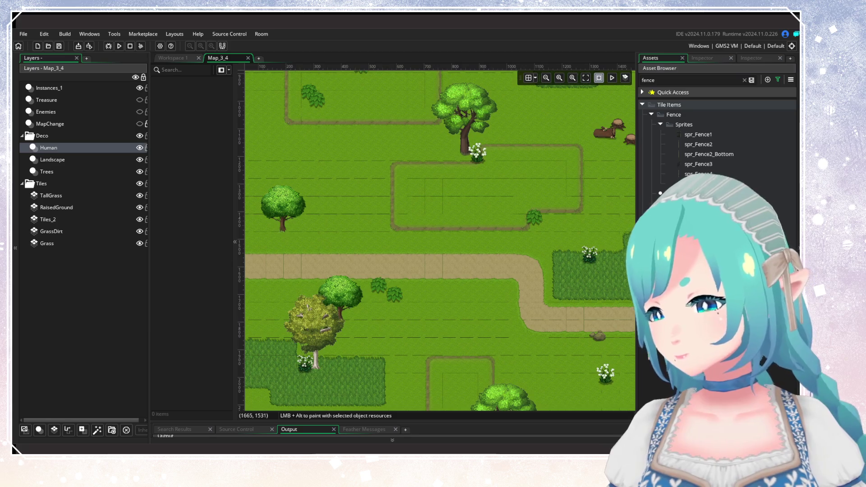
Step: Place three obj_Fence pieces: right of the big tree, left of it, and below the path
scroll(364, 323, right, 5)
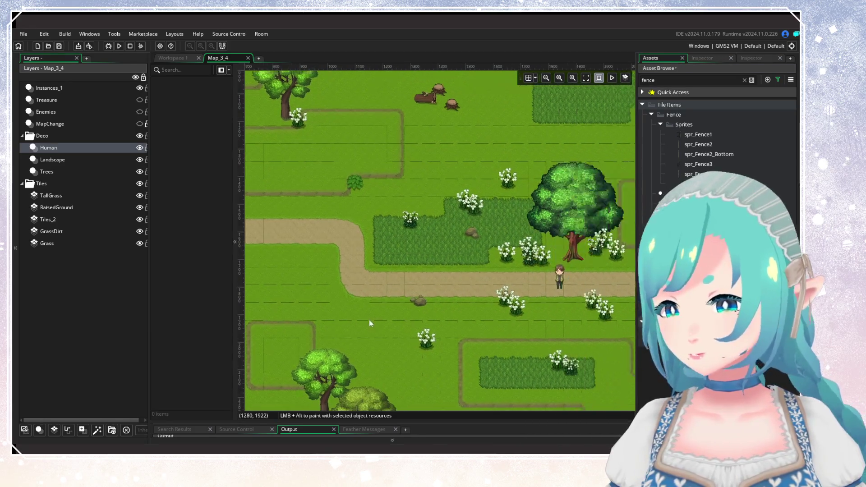
scroll(444, 272, right, 4)
scroll(506, 259, up, 2)
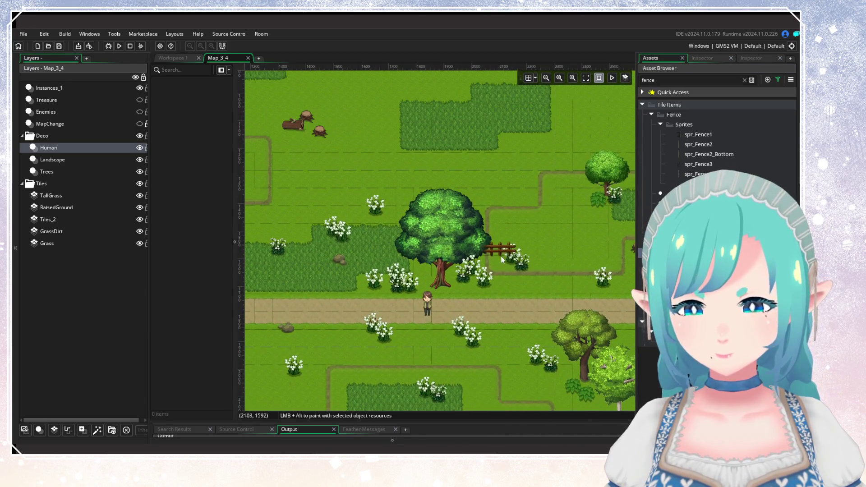
click(509, 298)
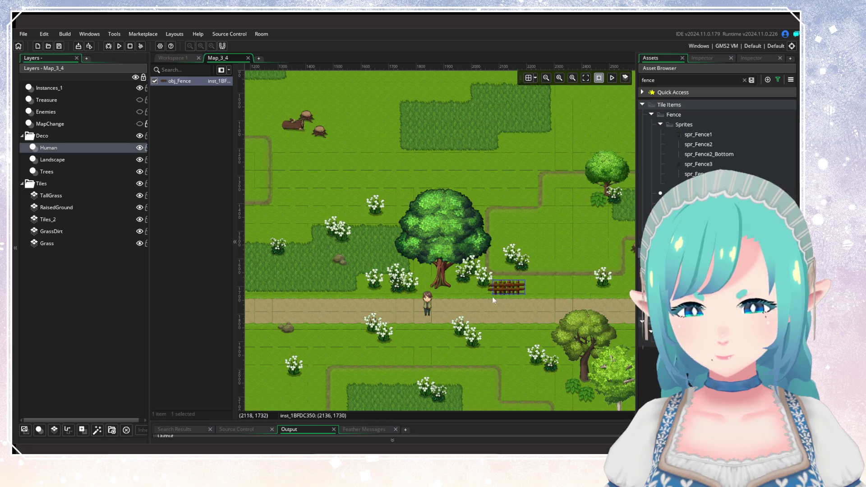
click(339, 295)
scroll(515, 307, right, 7)
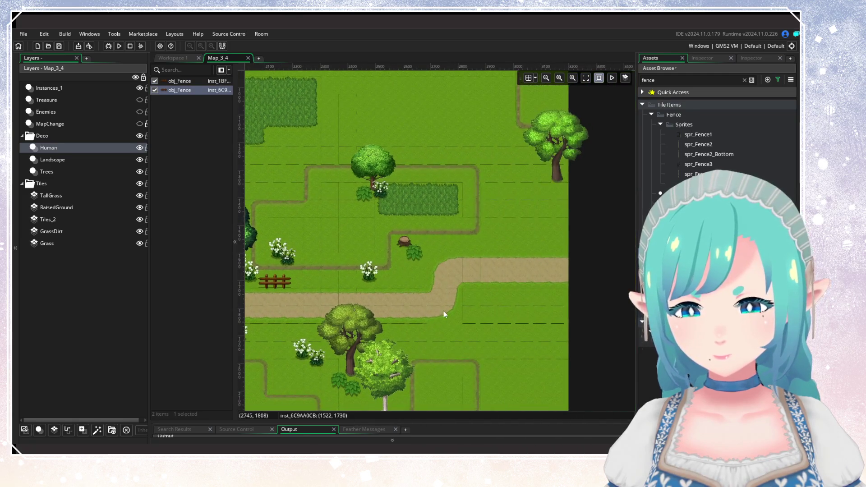
click(414, 326)
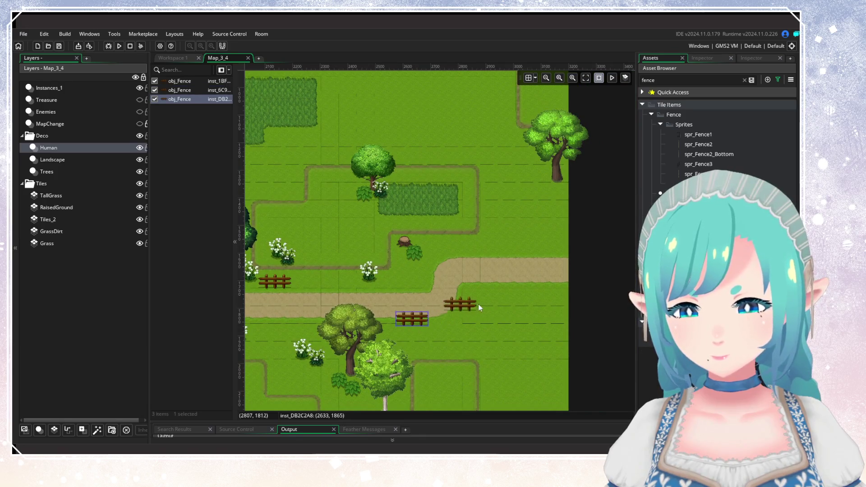
Step: Place three more fences near the path's end, above the path and at its bend, then review them
click(520, 255)
scroll(519, 256, left, 15)
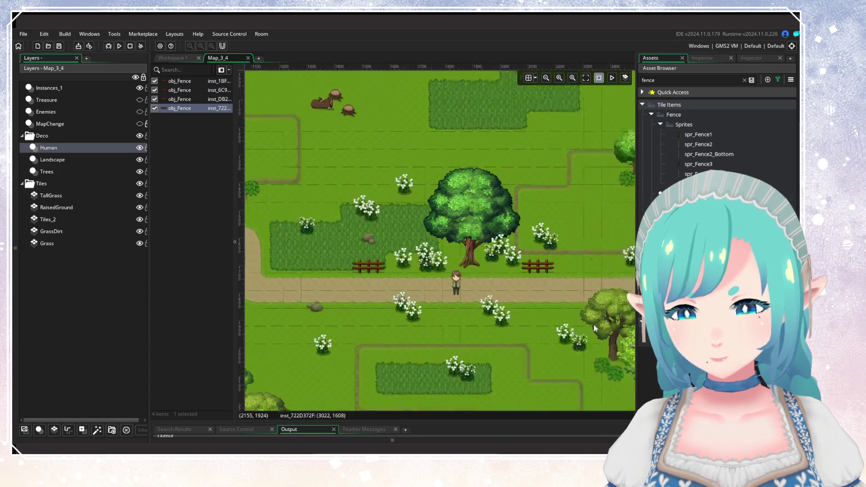
scroll(543, 322, right, 10)
scroll(291, 314, left, 10)
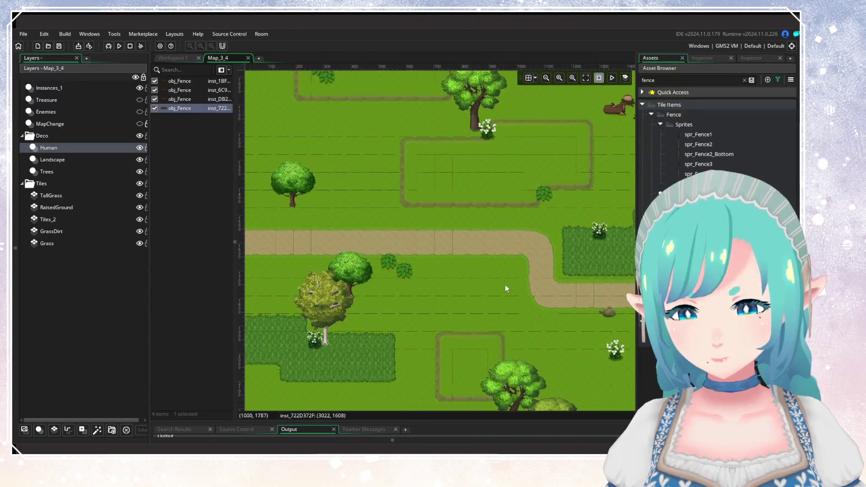
click(495, 262)
scroll(378, 300, left, 5)
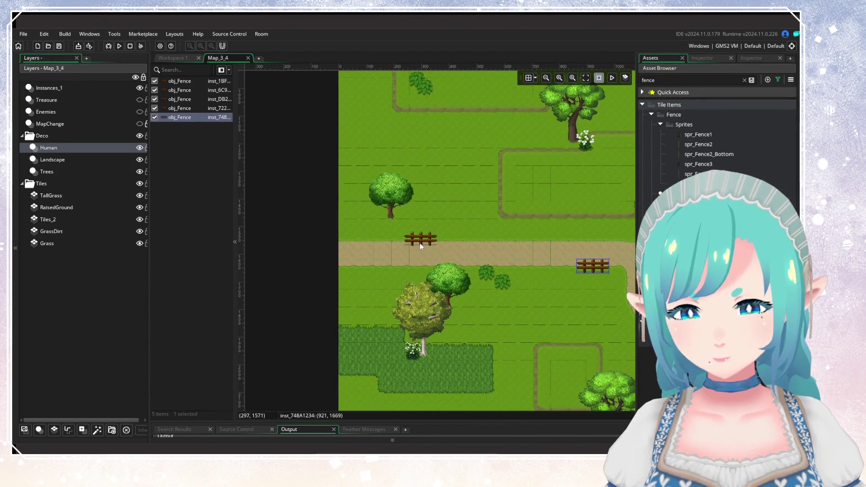
click(391, 238)
scroll(481, 315, down, 5)
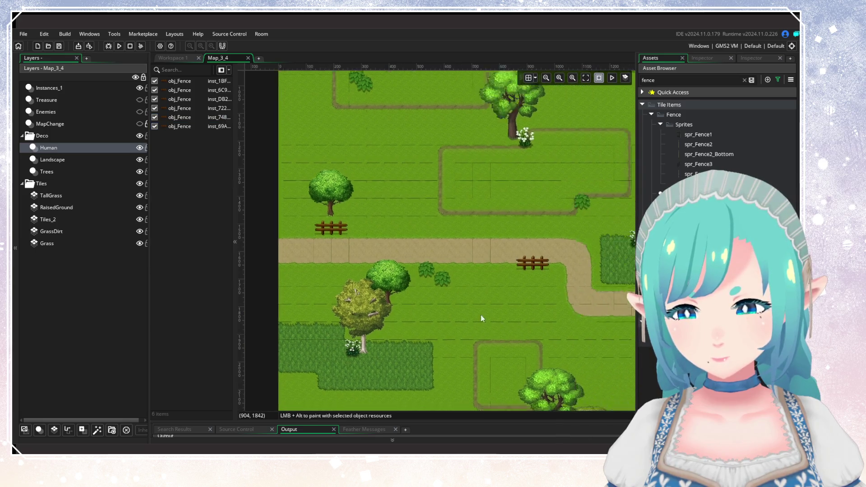
drag(350, 336, 475, 254)
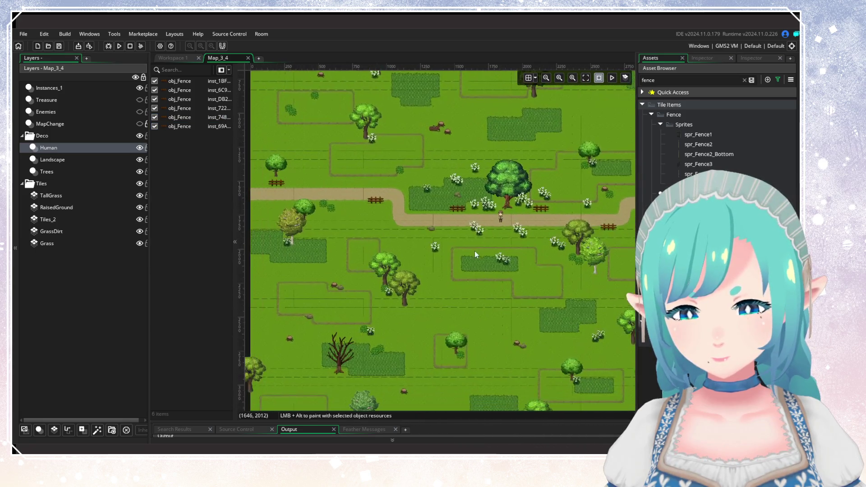
mouse_move(471, 332)
mouse_down()
mouse_move(463, 240)
mouse_move(462, 288)
mouse_up()
scroll(460, 288, up, 1)
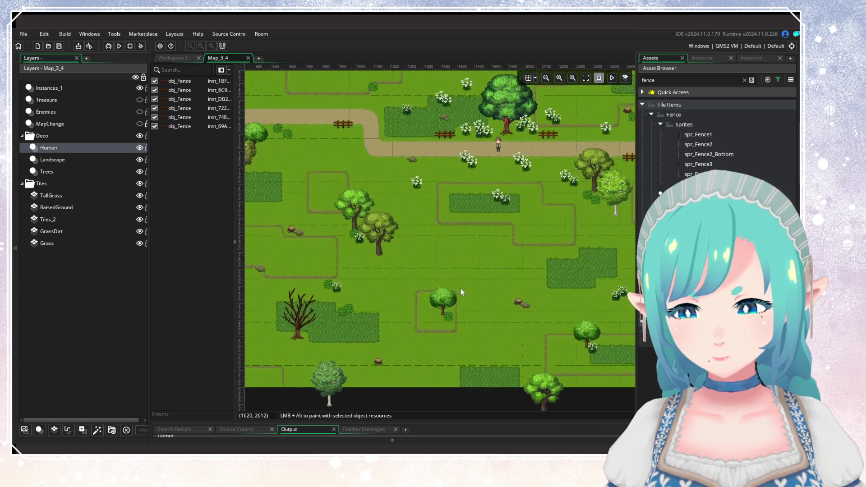
click(743, 80)
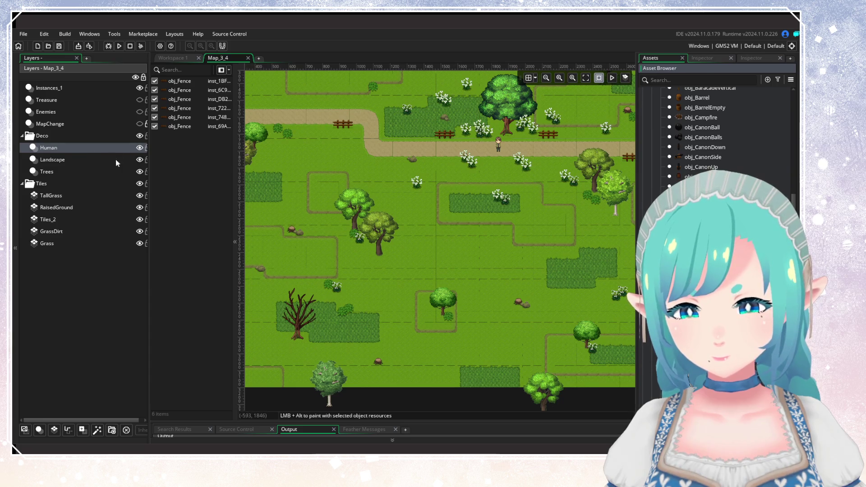
mouse_move(409, 193)
mouse_down()
mouse_move(393, 277)
mouse_move(380, 269)
mouse_up()
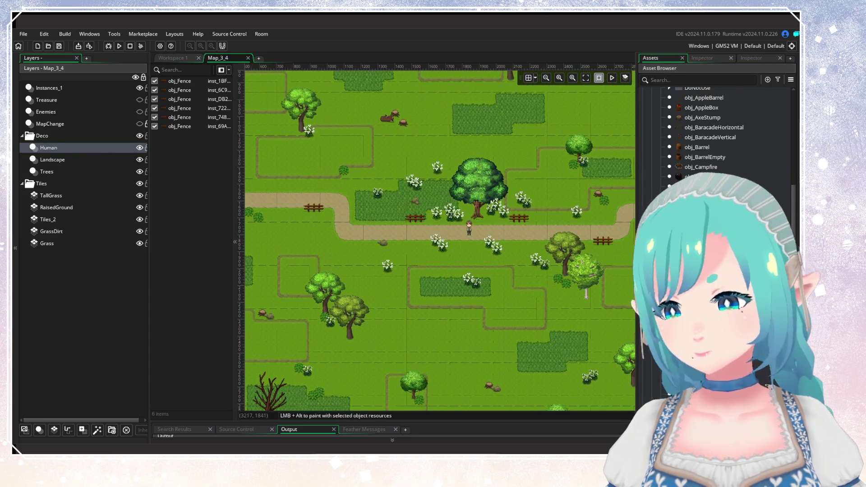
scroll(717, 136, up, 3)
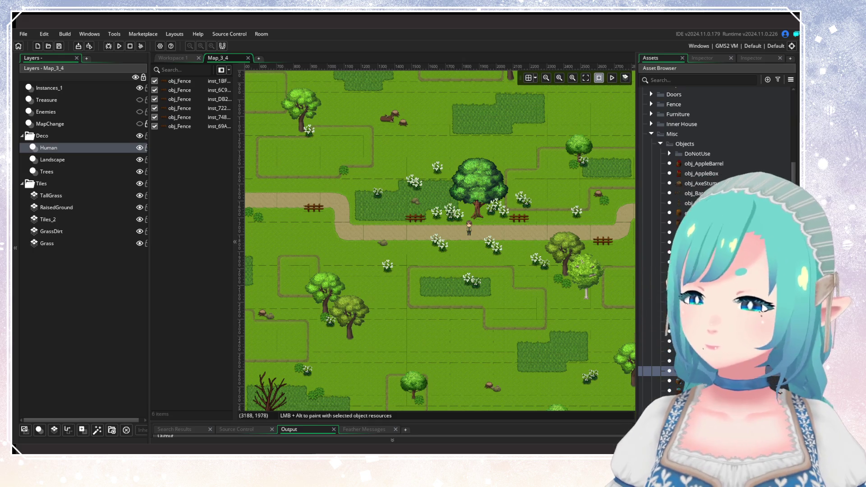
scroll(717, 136, down, 7)
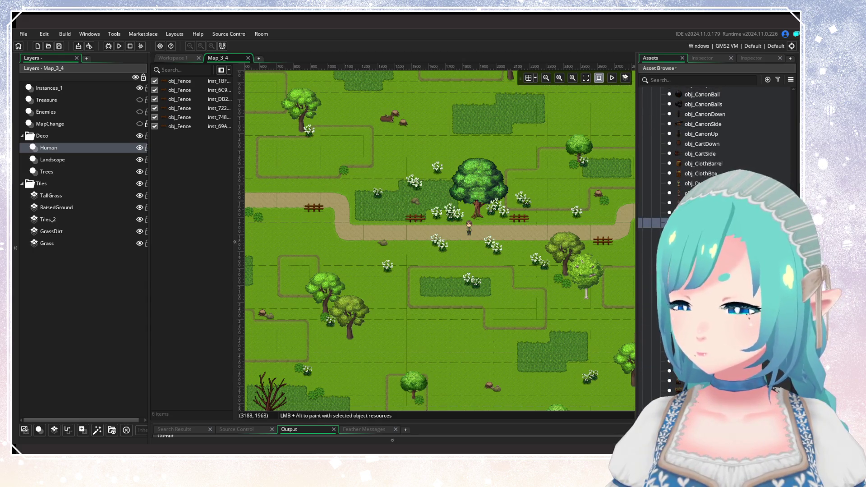
scroll(717, 136, down, 6)
scroll(716, 135, down, 10)
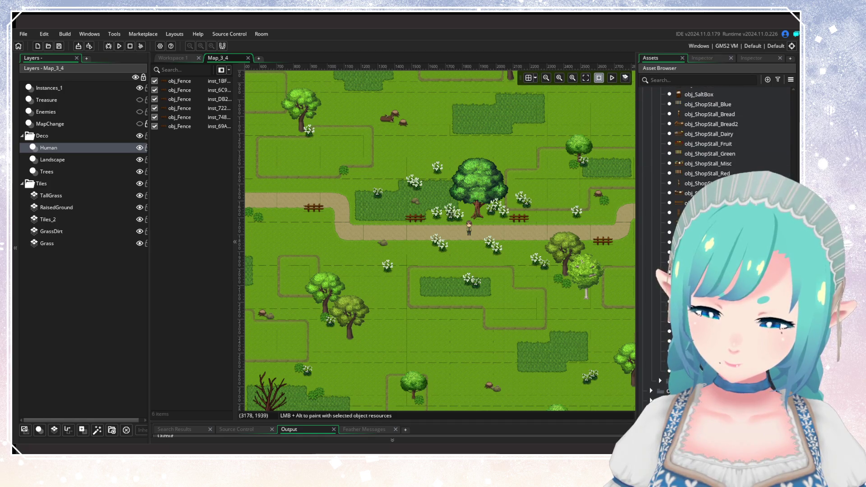
scroll(717, 135, up, 14)
scroll(717, 135, up, 5)
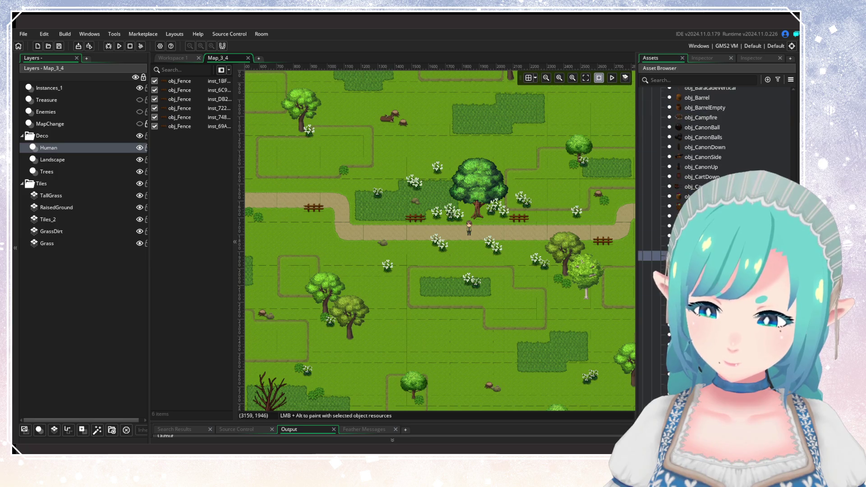
scroll(659, 175, up, 4)
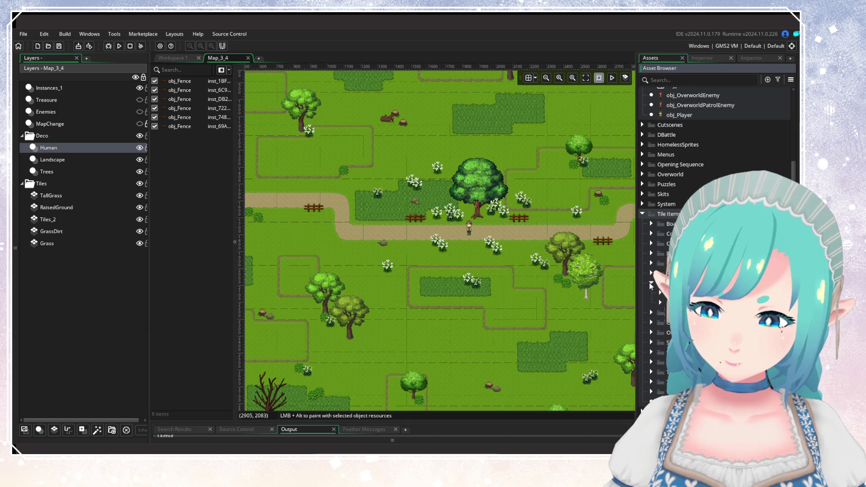
click(650, 282)
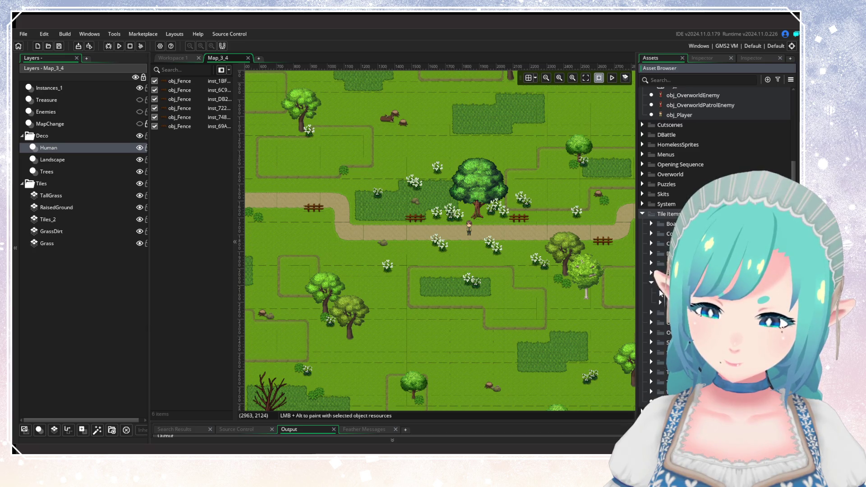
click(650, 283)
click(651, 273)
click(660, 282)
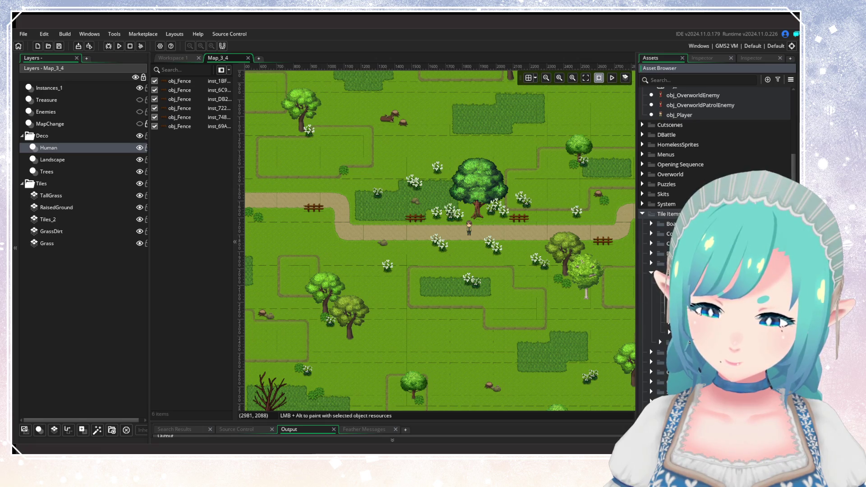
click(651, 272)
click(650, 233)
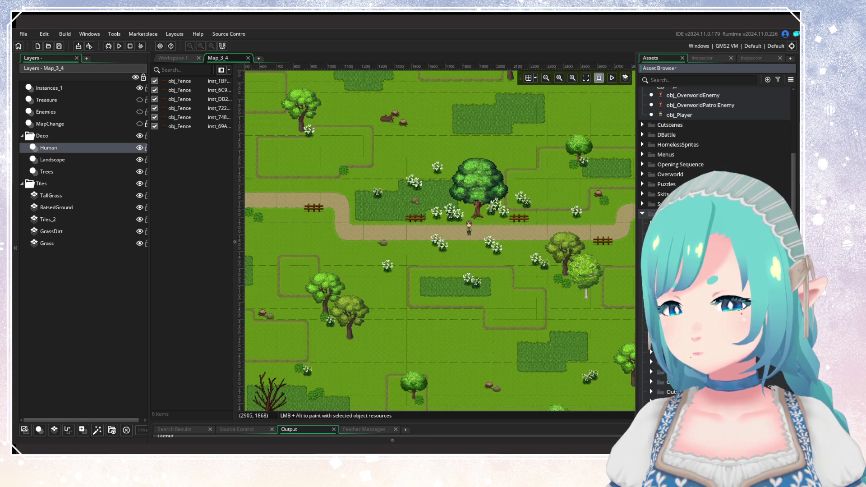
click(648, 218)
scroll(642, 214, up, 3)
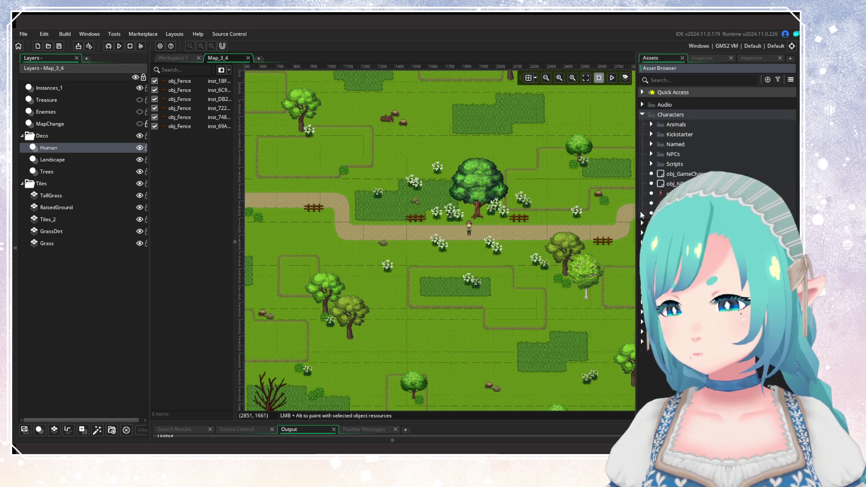
click(777, 79)
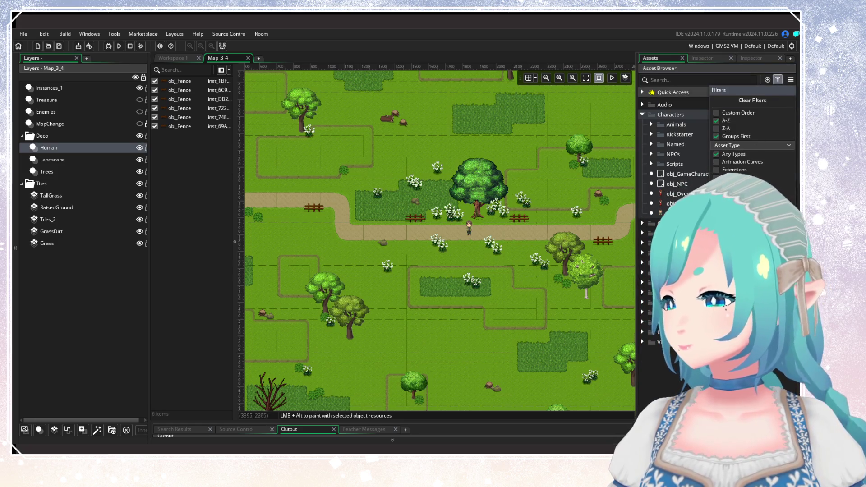
click(651, 125)
scroll(703, 135, down, 10)
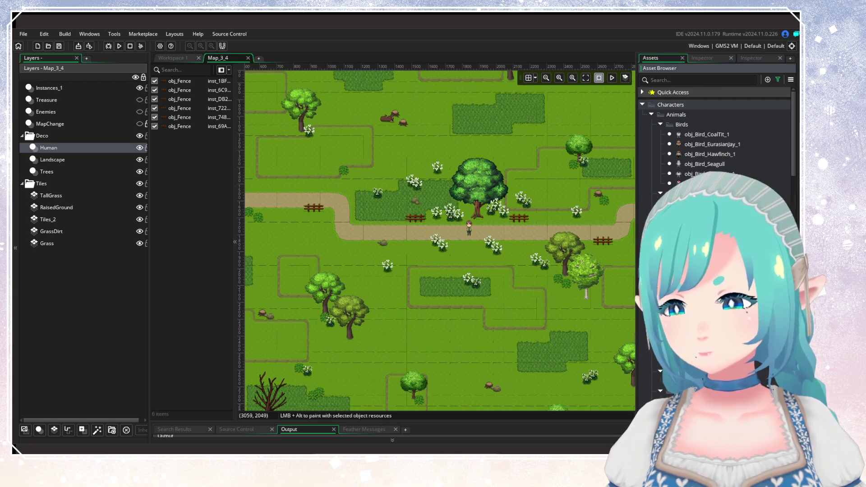
scroll(703, 135, down, 5)
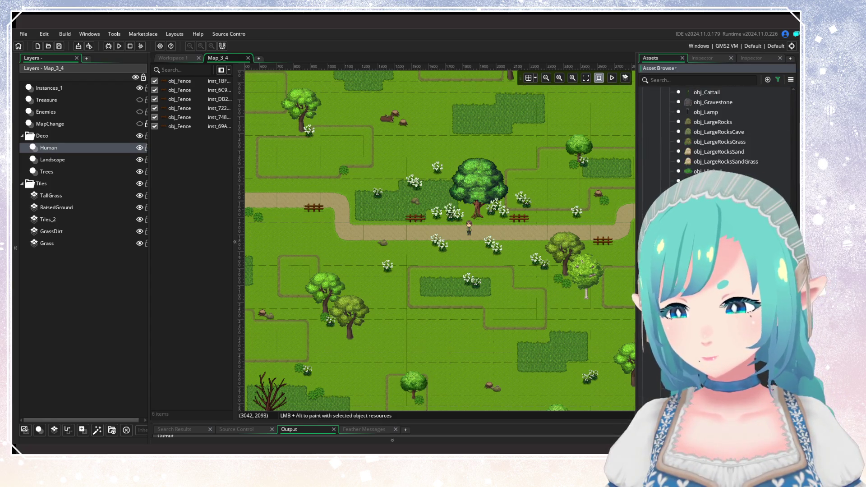
mouse_move(451, 84)
mouse_down()
mouse_move(491, 180)
mouse_move(491, 292)
mouse_up()
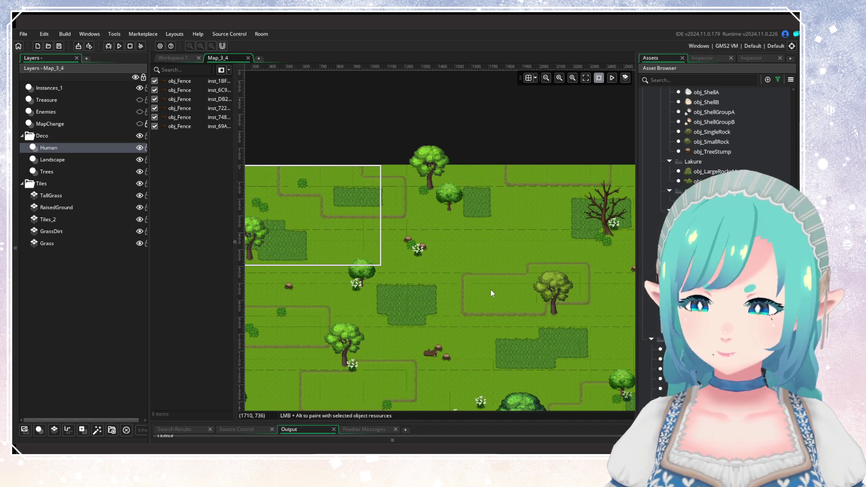
scroll(523, 282, down, 10)
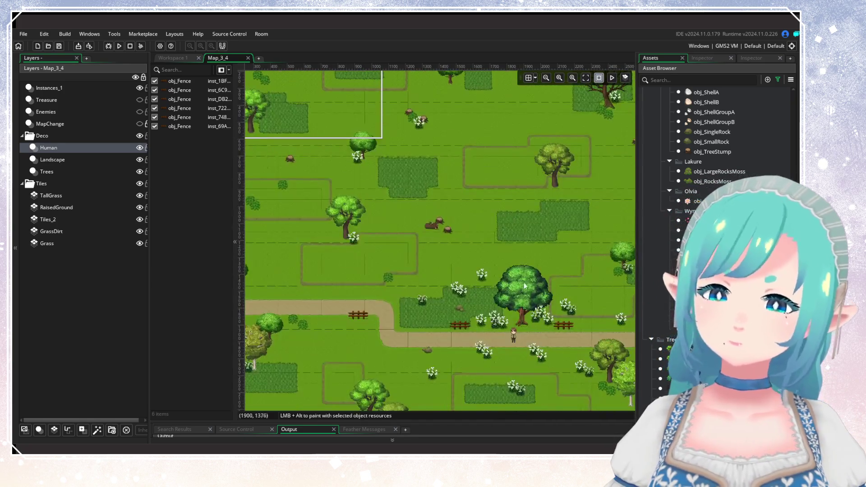
mouse_move(467, 163)
mouse_down()
mouse_move(507, 225)
mouse_move(515, 214)
mouse_up()
scroll(717, 136, down, 5)
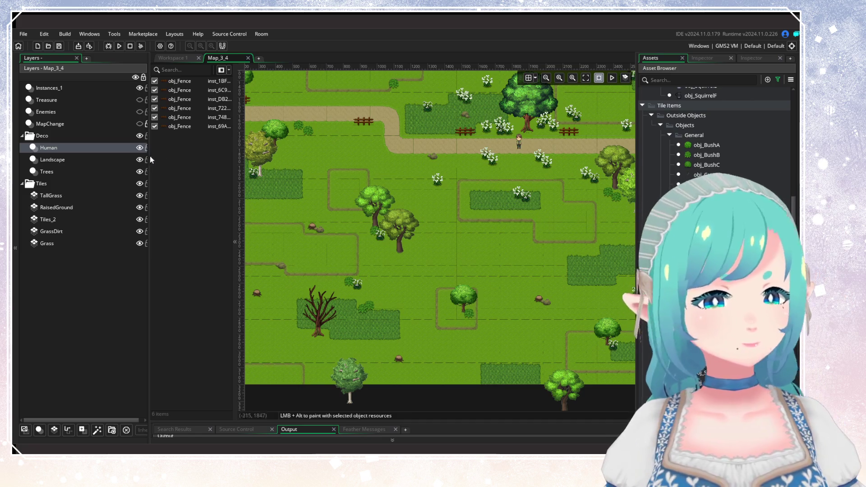
Step: Switch to the Landscape layer and choose obj_MushroomGroup
click(147, 159)
scroll(717, 135, down, 4)
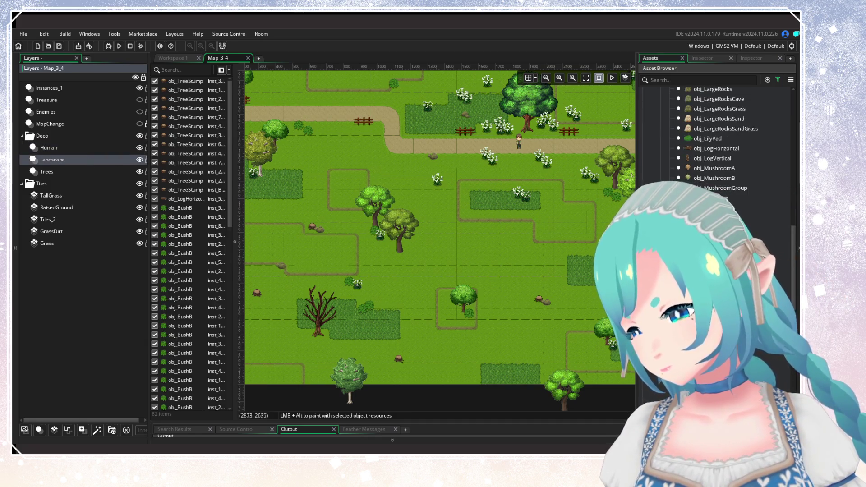
scroll(717, 180, up, 1)
click(722, 204)
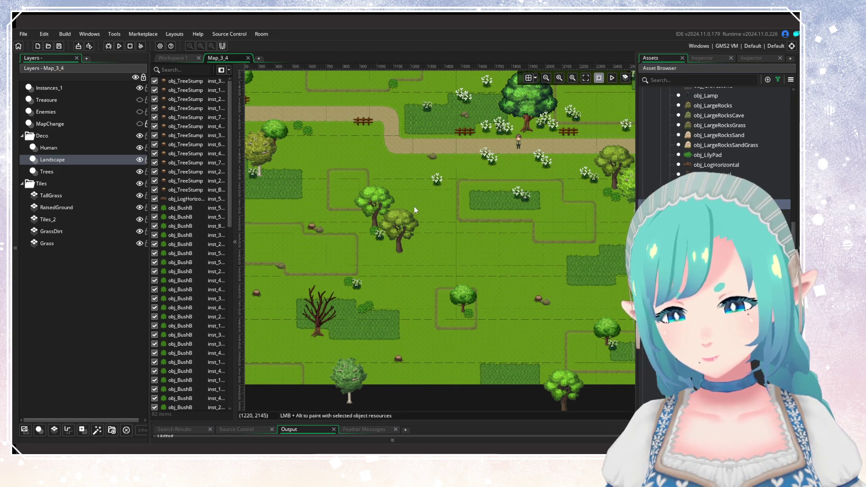
Step: Place two mushroom groups, one in the forest area and one near a tree
scroll(414, 207, right, 5)
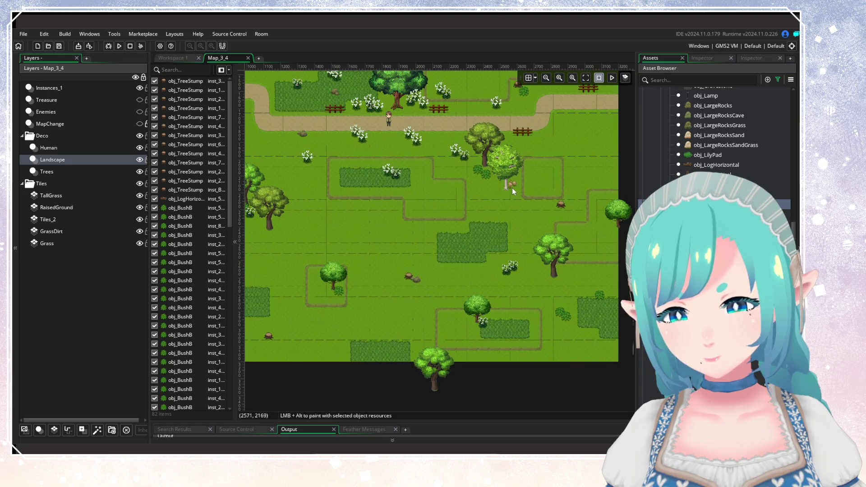
alt+click(512, 188)
scroll(525, 256, up, 8)
scroll(525, 256, left, 5)
scroll(523, 325, up, 5)
scroll(474, 311, left, 4)
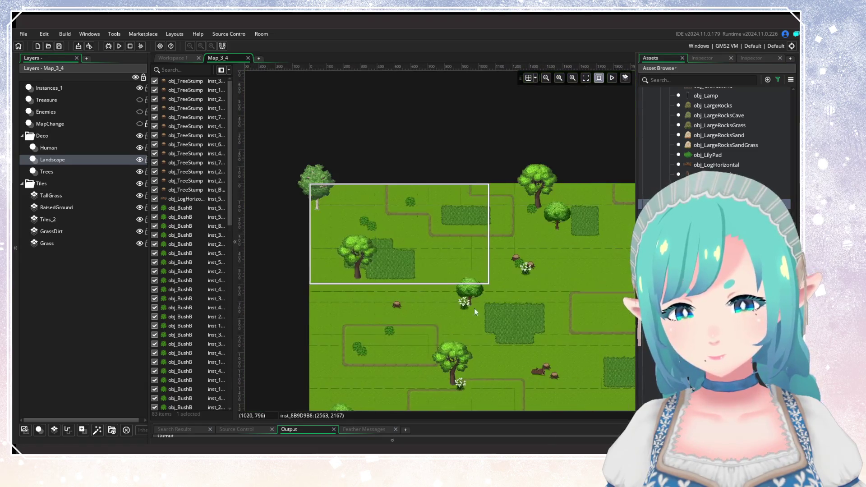
alt+click(367, 321)
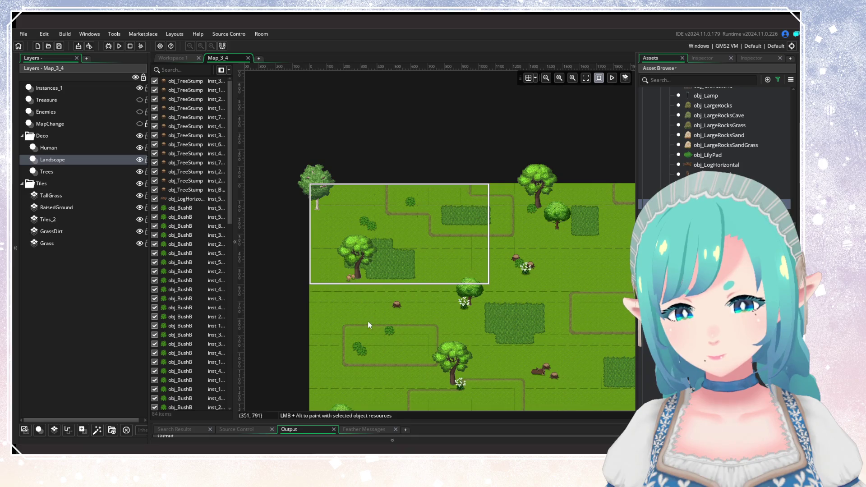
scroll(429, 190, down, 6)
scroll(429, 190, left, 3)
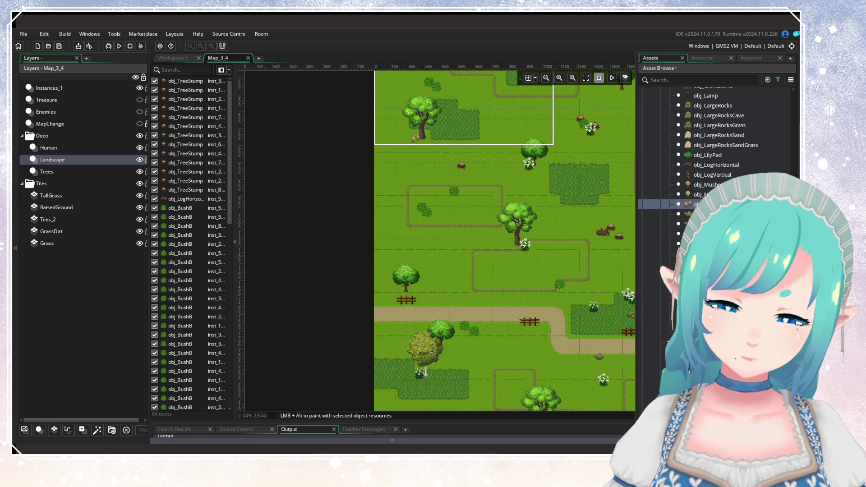
key(alt+Tab)
scroll(417, 248, up, 3)
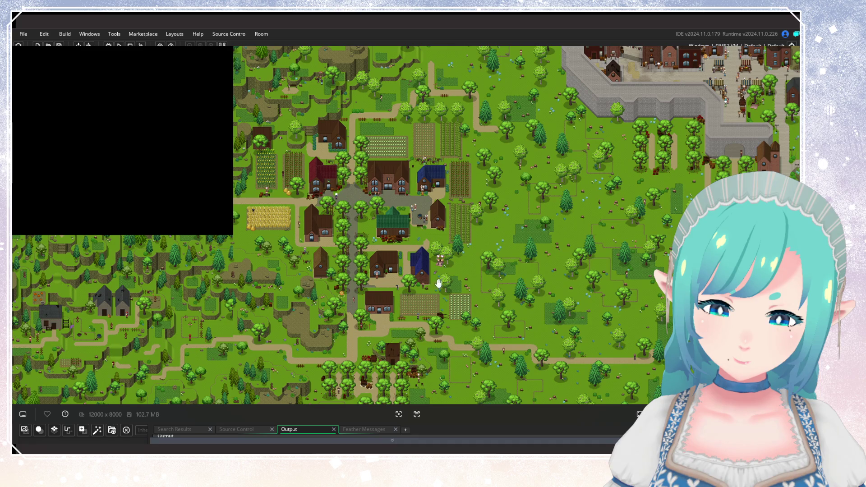
mouse_move(438, 283)
mouse_down()
mouse_move(441, 229)
mouse_move(454, 257)
mouse_move(531, 340)
mouse_up()
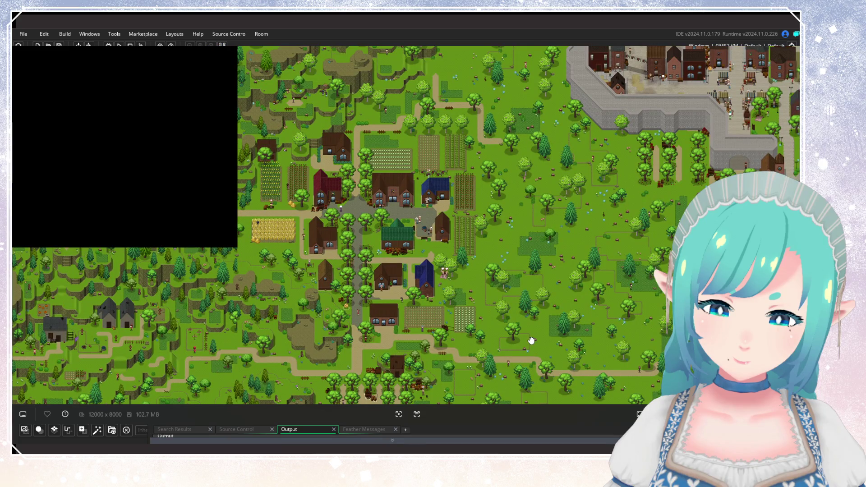
mouse_move(531, 340)
mouse_down()
mouse_move(526, 281)
mouse_move(398, 220)
mouse_up()
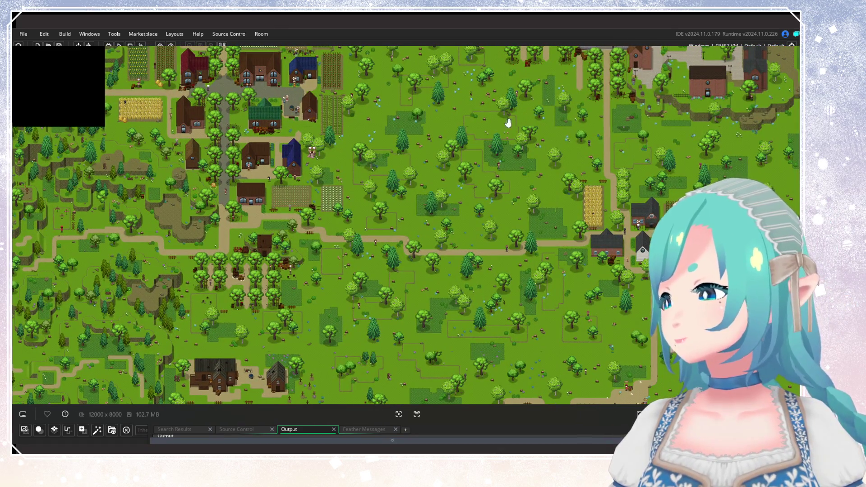
drag(461, 203, 594, 228)
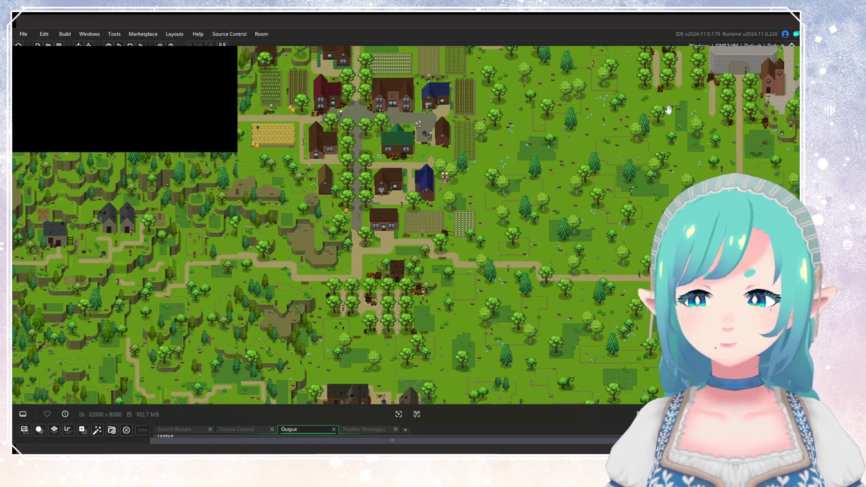
Step: Paint flowering bushes above and around the central tree, at the upper right and left side
scroll(315, 284, down, 5)
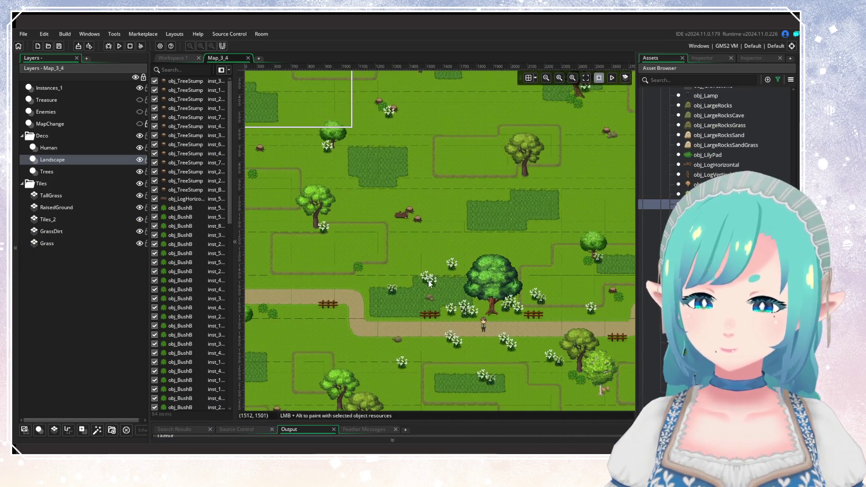
mouse_move(504, 245)
mouse_down()
mouse_move(453, 296)
mouse_move(409, 292)
mouse_move(415, 287)
mouse_up()
scroll(717, 135, down, 5)
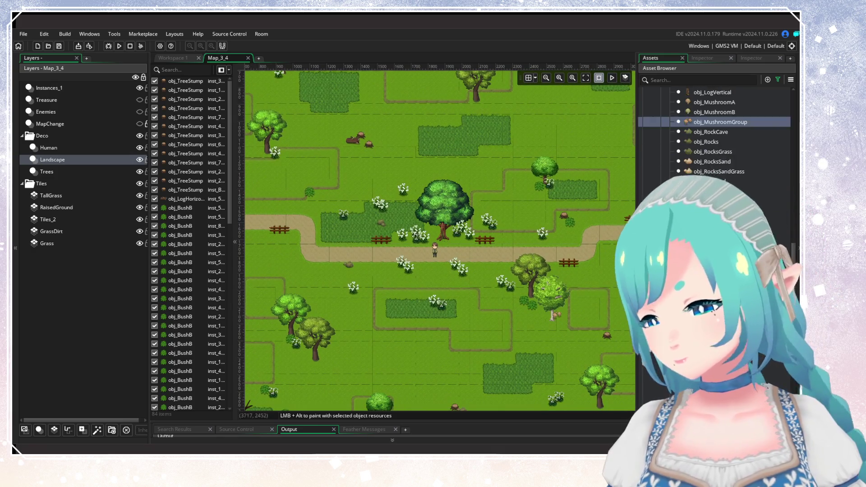
drag(494, 255, 489, 243)
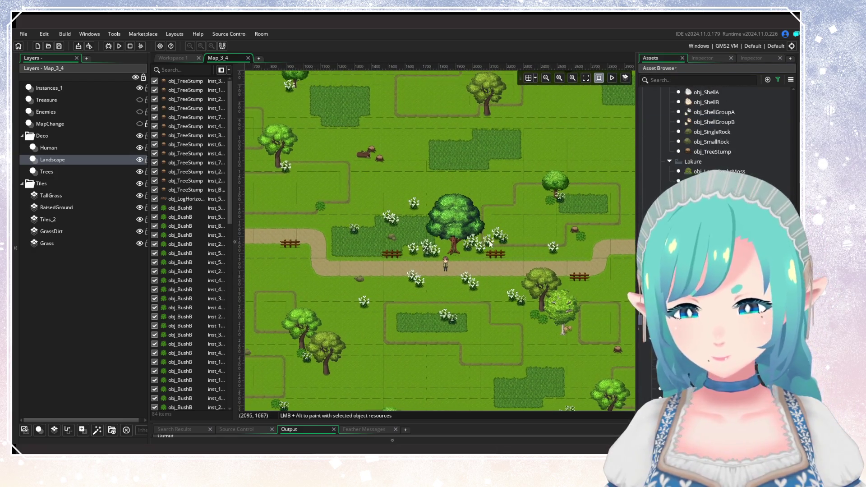
alt+drag(498, 210, 458, 163)
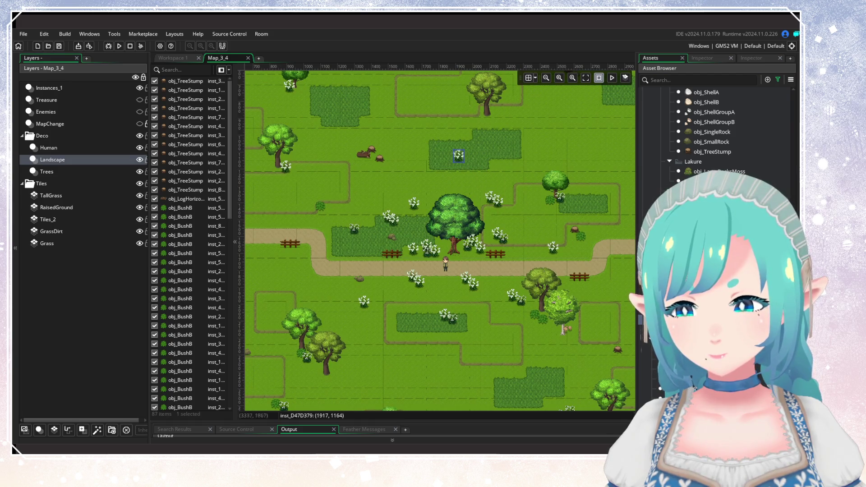
click(693, 221)
alt+click(467, 174)
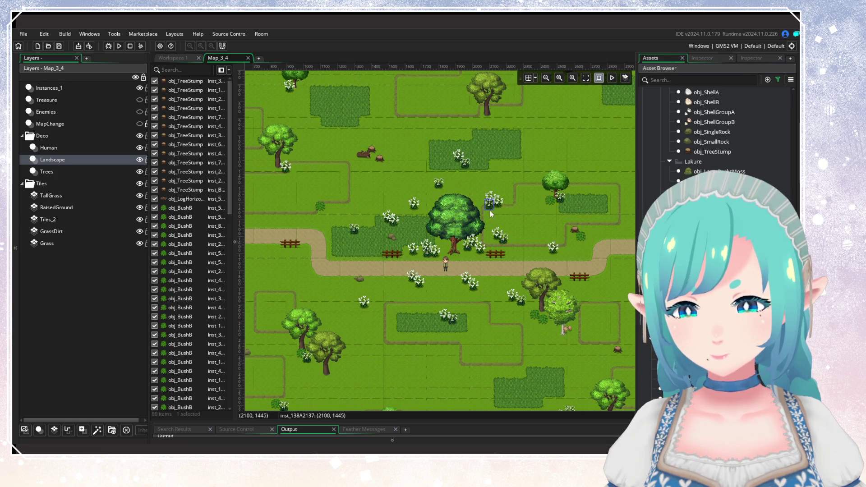
alt+click(538, 161)
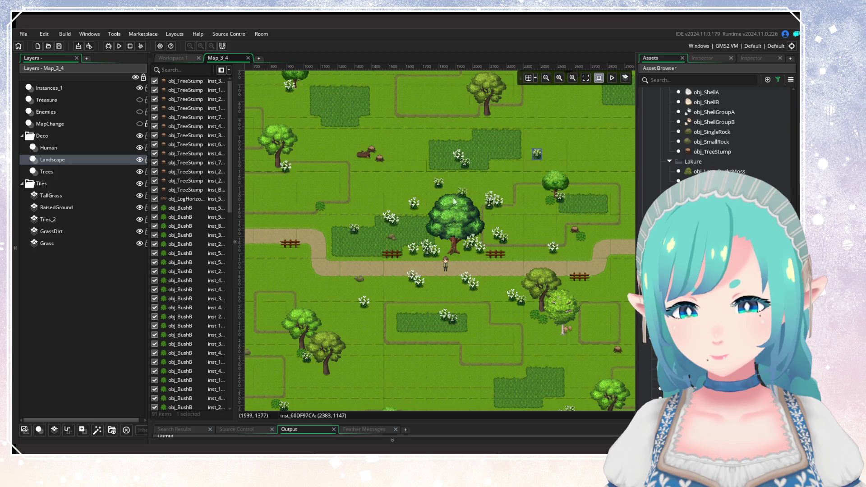
alt+click(361, 184)
Step: Add two more flowering bushes below the path and check the result
drag(395, 302, 403, 277)
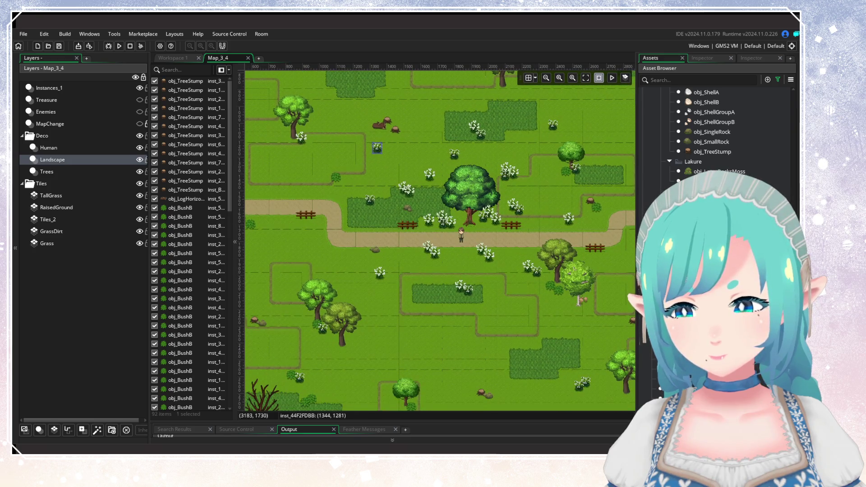
click(696, 318)
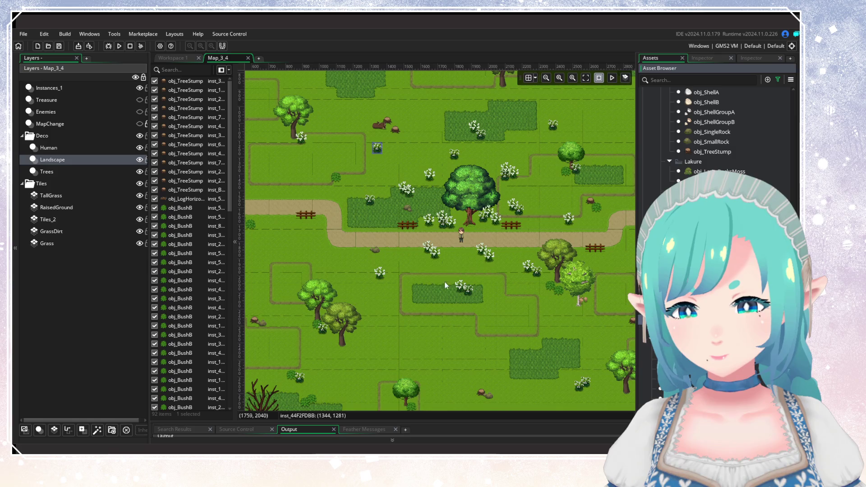
alt+click(422, 270)
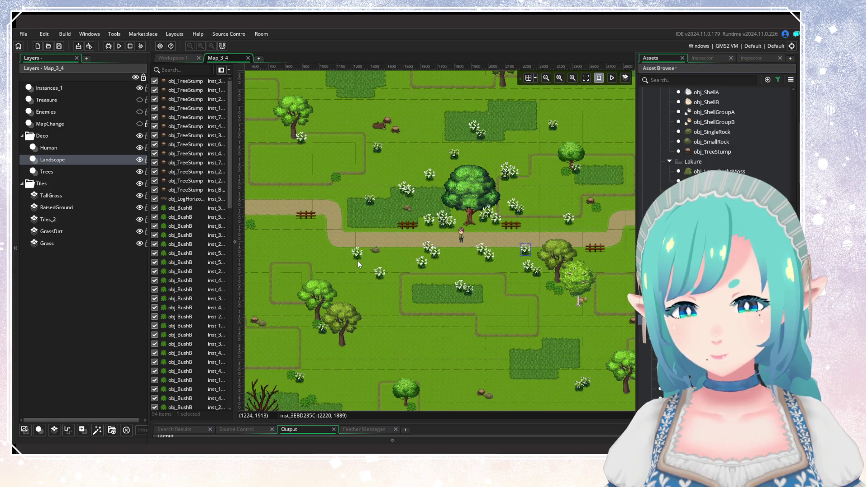
alt+click(391, 230)
drag(498, 286, 479, 303)
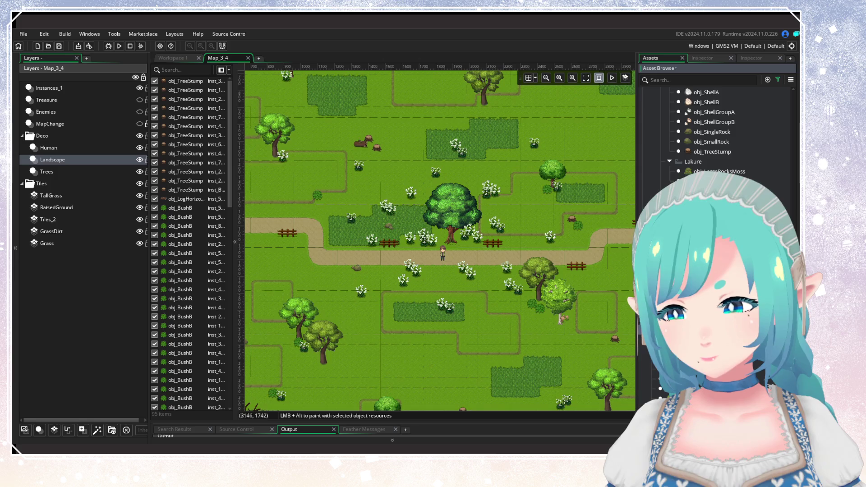
scroll(717, 131, up, 3)
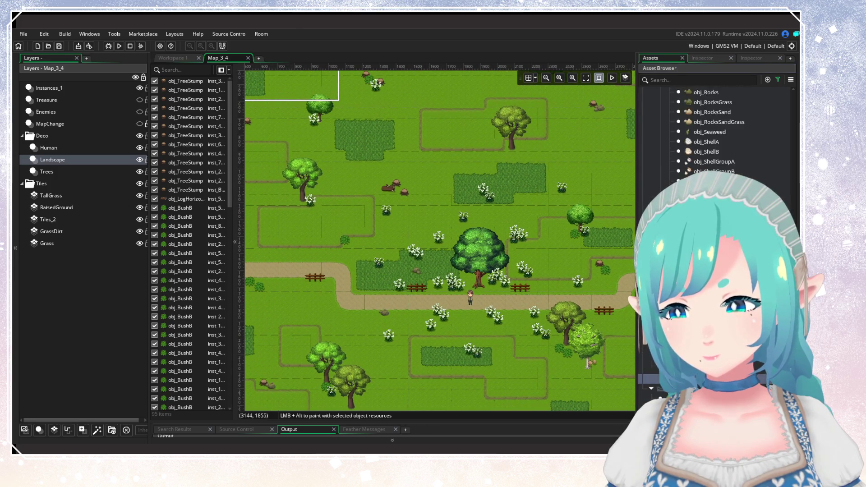
scroll(717, 131, up, 5)
scroll(717, 135, down, 10)
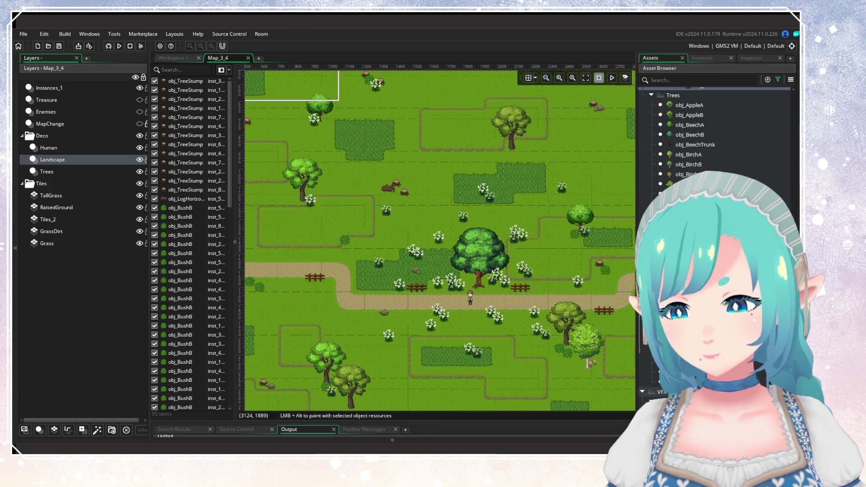
Step: Zoom out and center the whole Map_3_4 forest room in view
scroll(534, 317, down, 6)
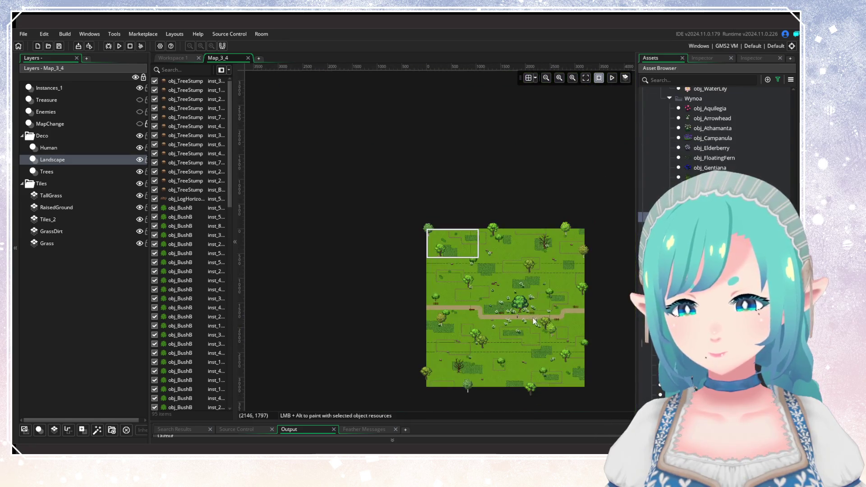
scroll(519, 317, up, 3)
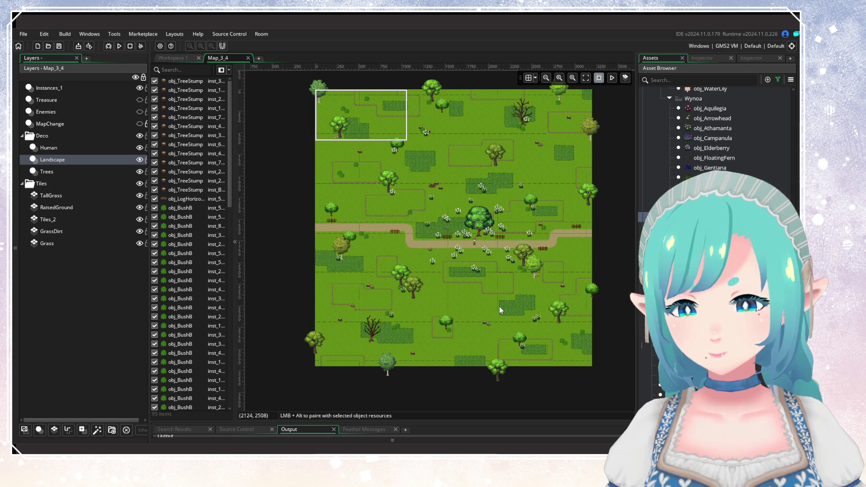
drag(491, 294, 479, 327)
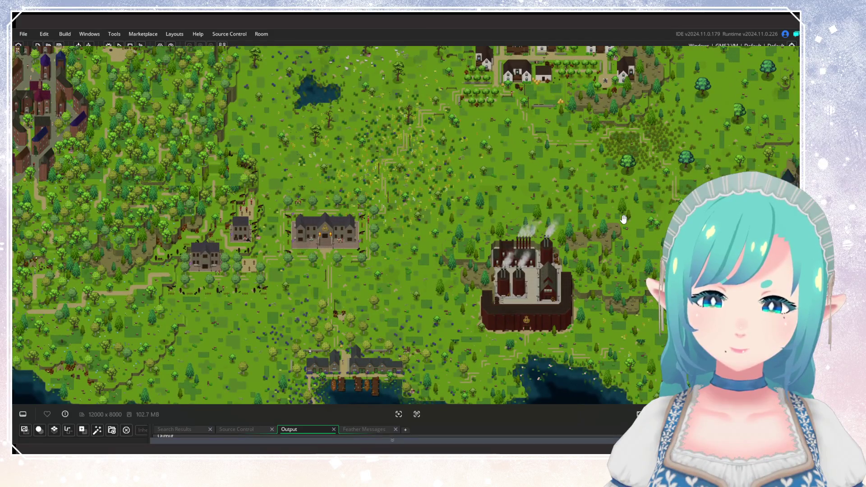
drag(623, 219, 545, 291)
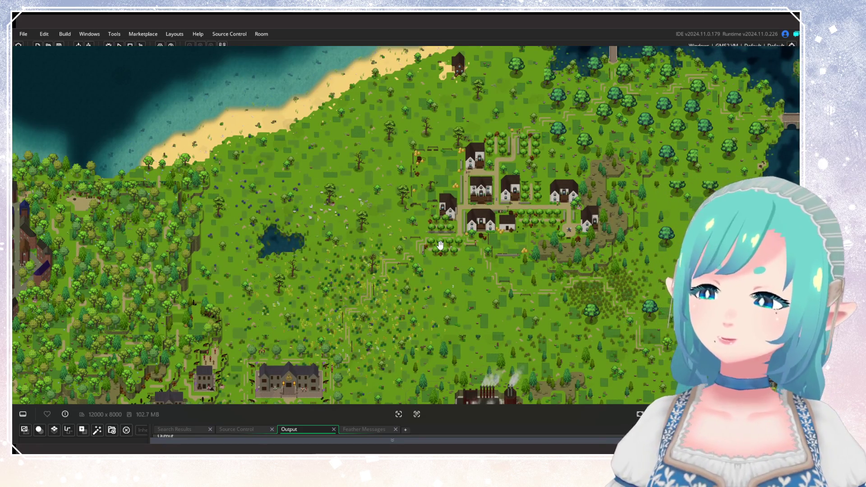
scroll(414, 258, up, 5)
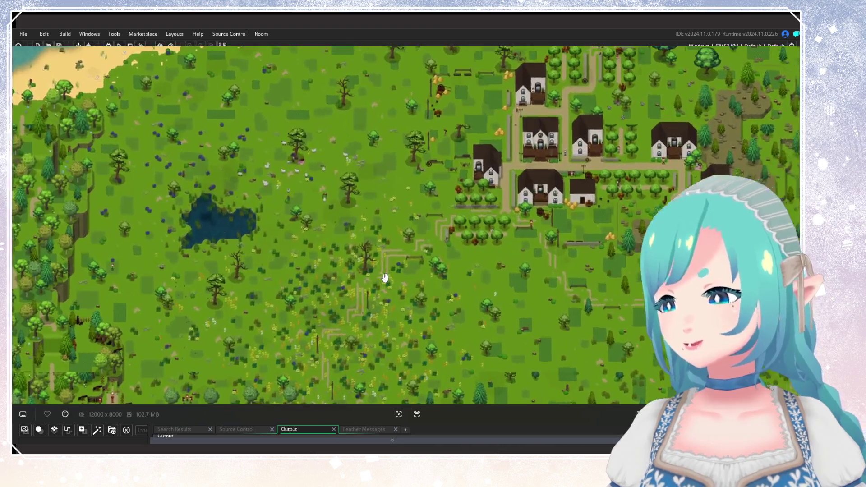
scroll(463, 296, up, 3)
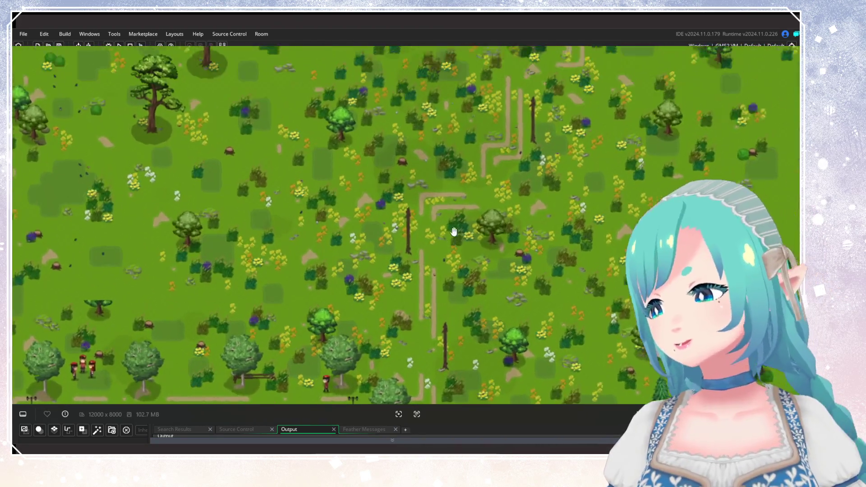
scroll(508, 309, down, 5)
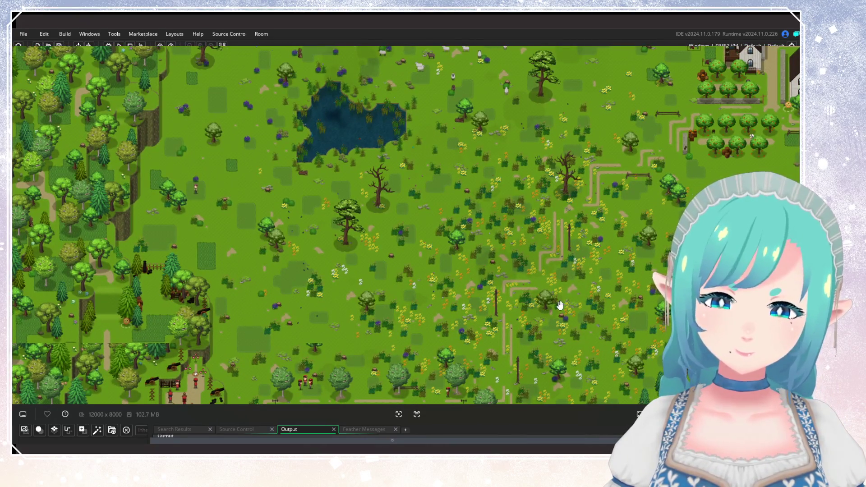
scroll(560, 306, down, 3)
mouse_move(560, 306)
mouse_down()
mouse_move(415, 343)
mouse_move(469, 289)
mouse_move(424, 265)
mouse_up()
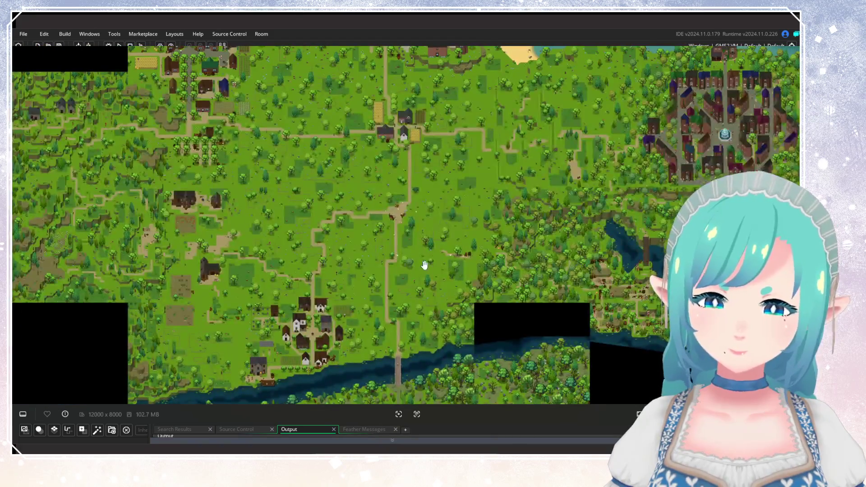
scroll(424, 265, up, 2)
mouse_move(410, 228)
mouse_down()
mouse_move(475, 201)
mouse_move(504, 273)
mouse_up()
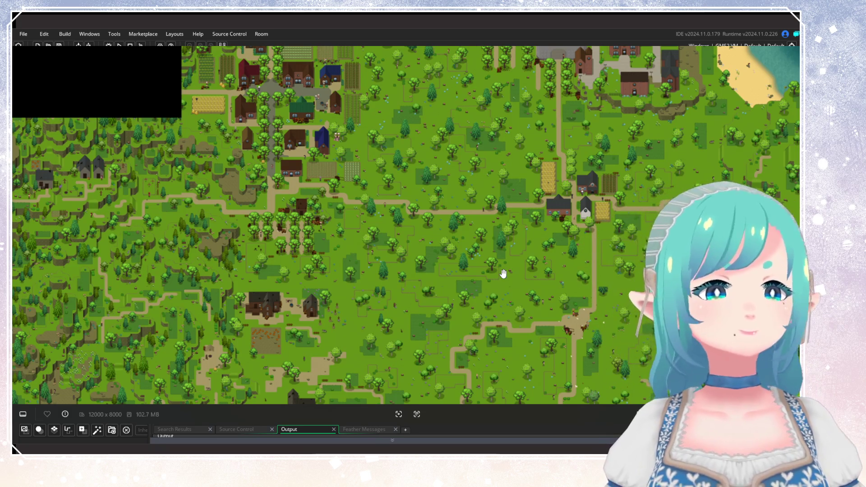
scroll(503, 273, down, 2)
drag(503, 273, 285, 273)
drag(637, 270, 473, 271)
scroll(424, 250, up, 5)
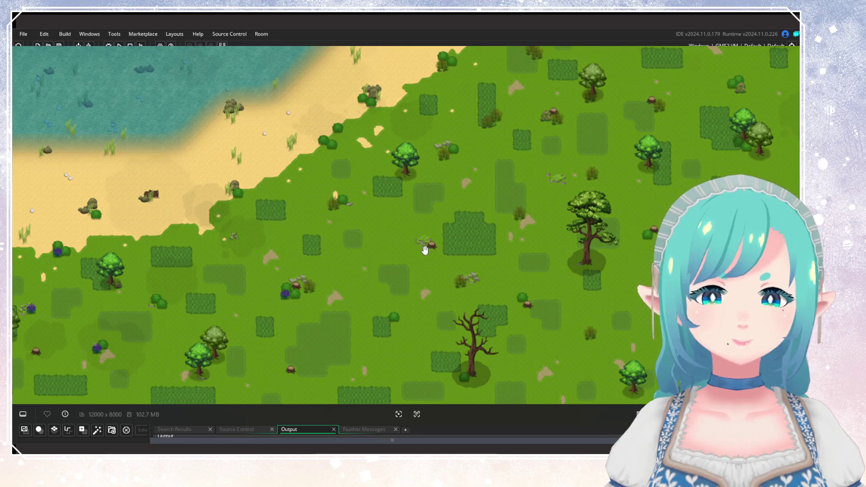
scroll(424, 249, down, 1)
scroll(412, 251, down, 3)
mouse_move(413, 271)
mouse_down()
mouse_move(460, 325)
mouse_move(456, 196)
mouse_up()
scroll(457, 196, up, 3)
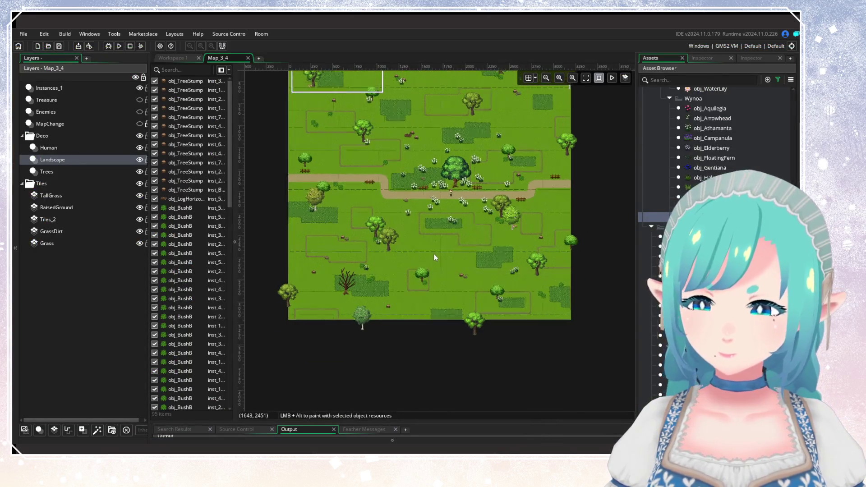
Step: Bring the upper part of the room into view and select the RaisedGround tile layer
scroll(476, 270, up, 2)
scroll(722, 135, up, 5)
scroll(717, 136, up, 3)
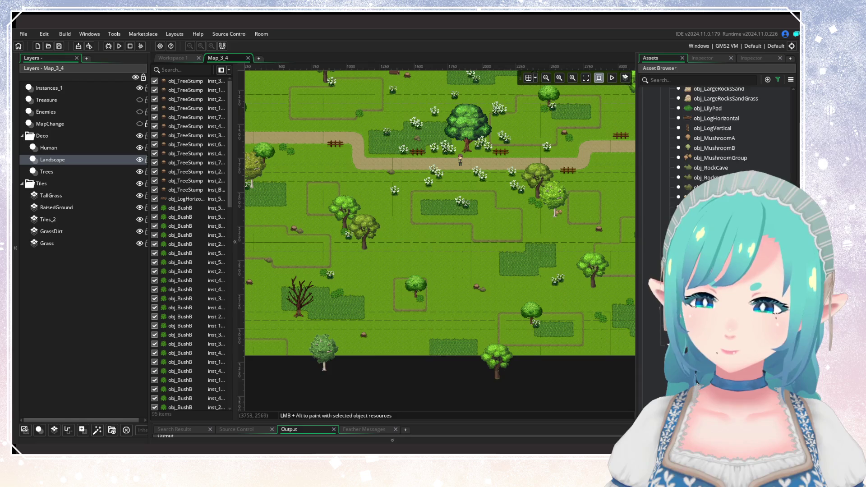
scroll(717, 135, up, 2)
scroll(717, 136, up, 1)
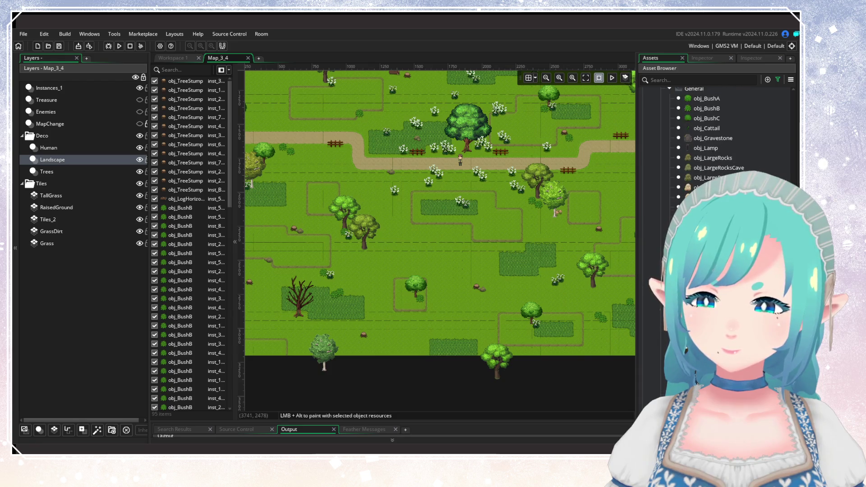
scroll(717, 135, up, 2)
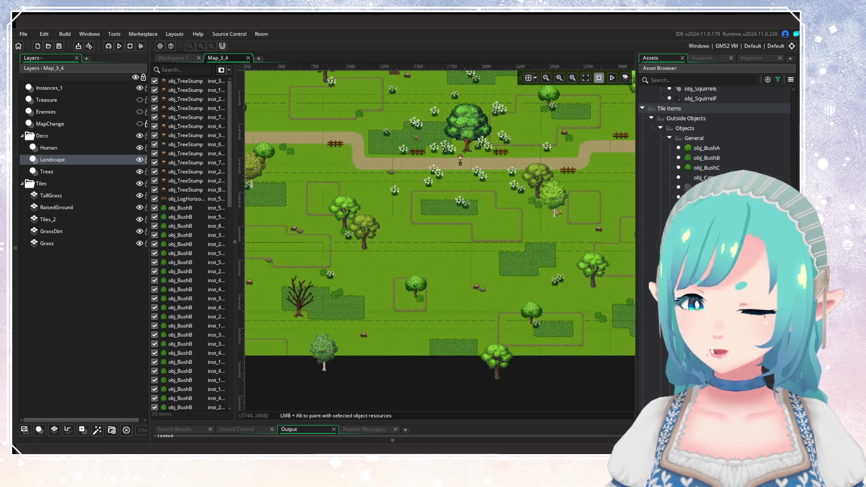
mouse_move(532, 220)
mouse_down()
mouse_move(521, 257)
mouse_move(525, 295)
mouse_up()
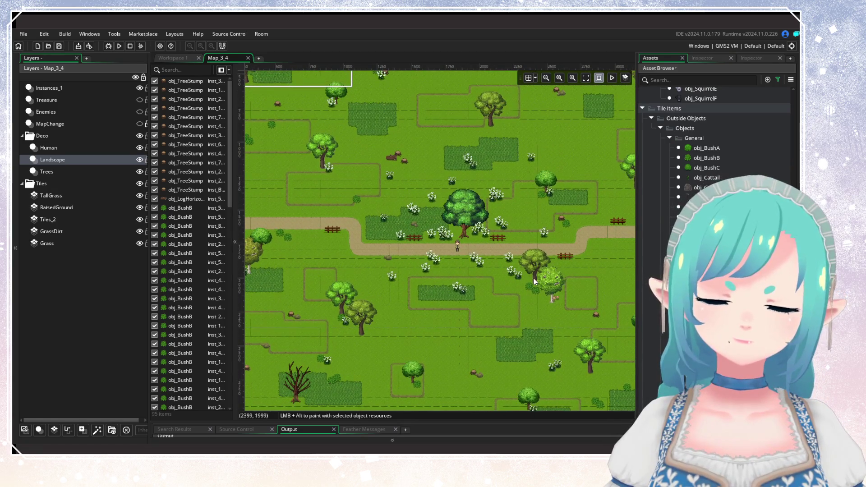
click(85, 208)
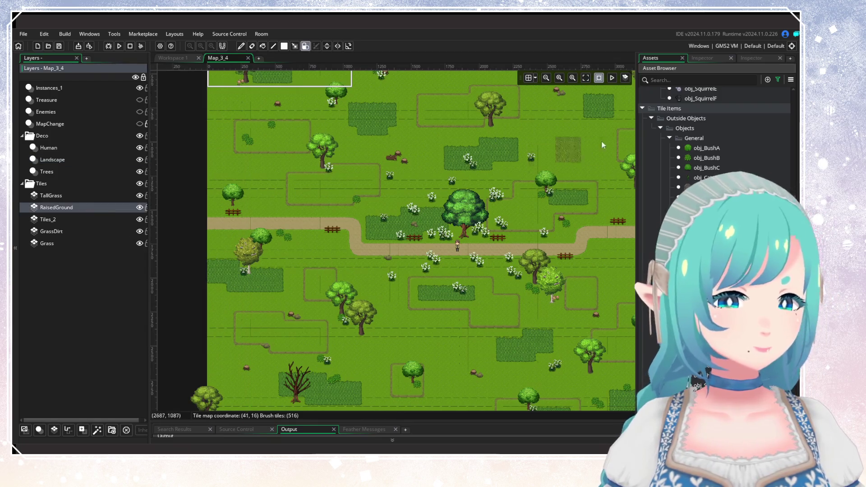
click(746, 60)
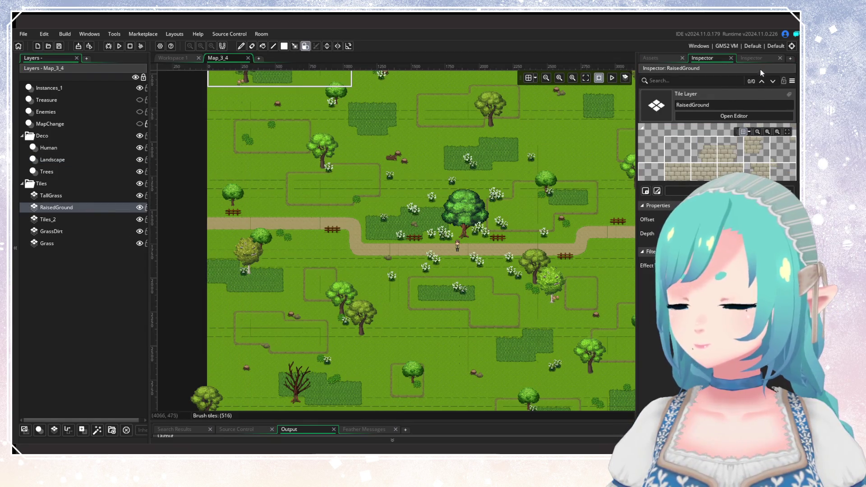
Step: Choose the RaisedDirt auto-tile brush from the library and set brush size to 2
scroll(520, 221, down, 2)
scroll(517, 202, up, 2)
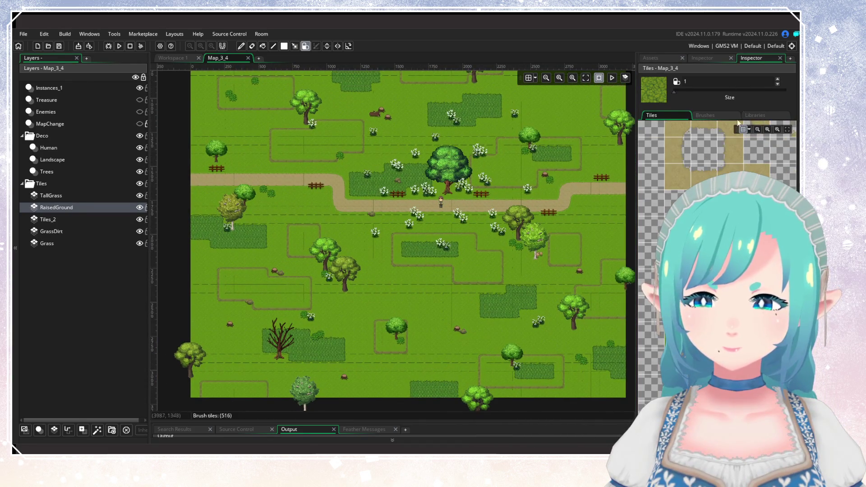
click(758, 115)
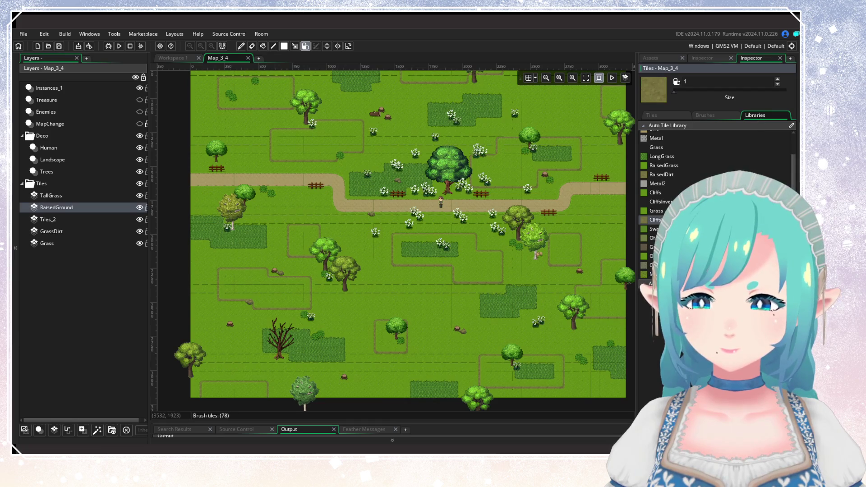
click(662, 174)
click(776, 79)
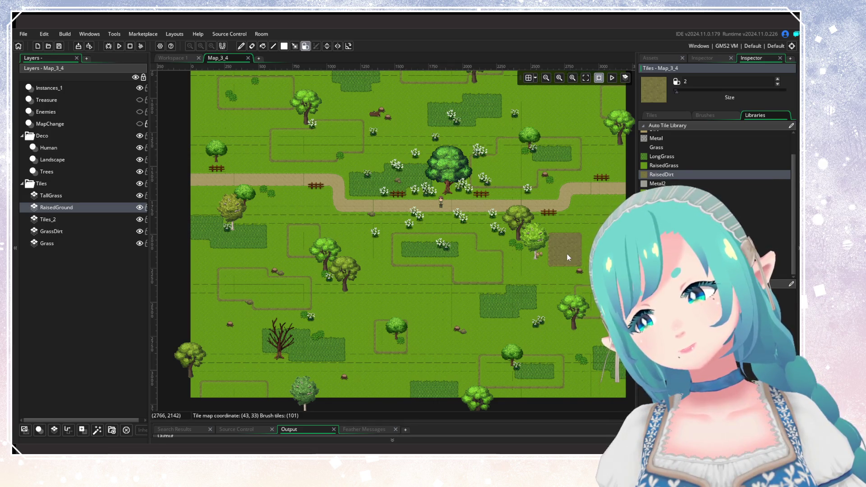
Step: Try the Cobble and Gravel brushes, then settle on SwampGrass
mouse_move(396, 137)
mouse_down()
mouse_move(425, 221)
mouse_move(453, 239)
mouse_move(421, 221)
mouse_up()
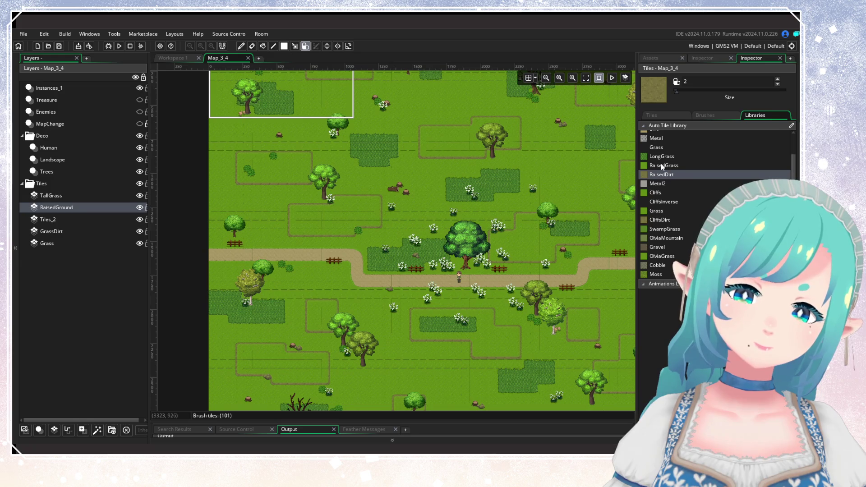
click(653, 265)
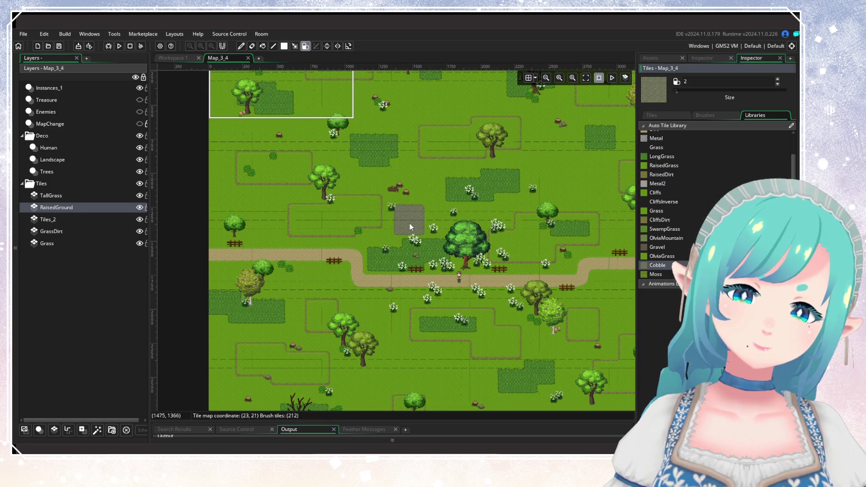
click(657, 246)
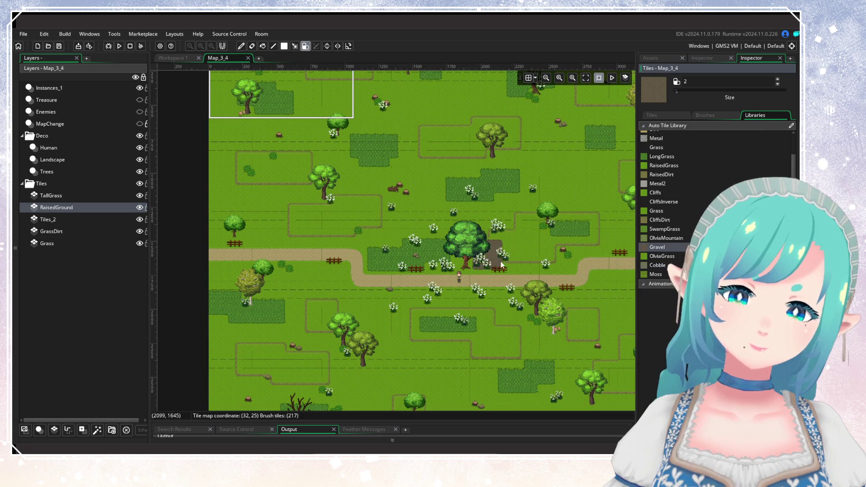
click(677, 230)
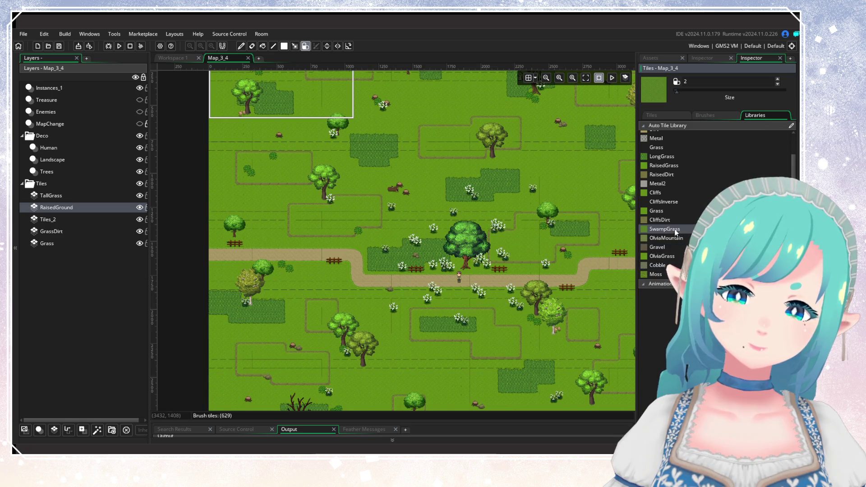
drag(545, 151, 474, 276)
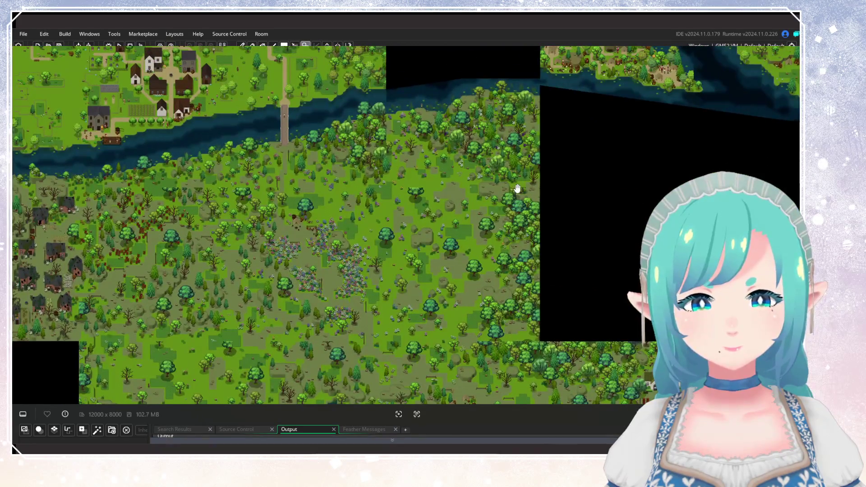
drag(517, 188, 646, 274)
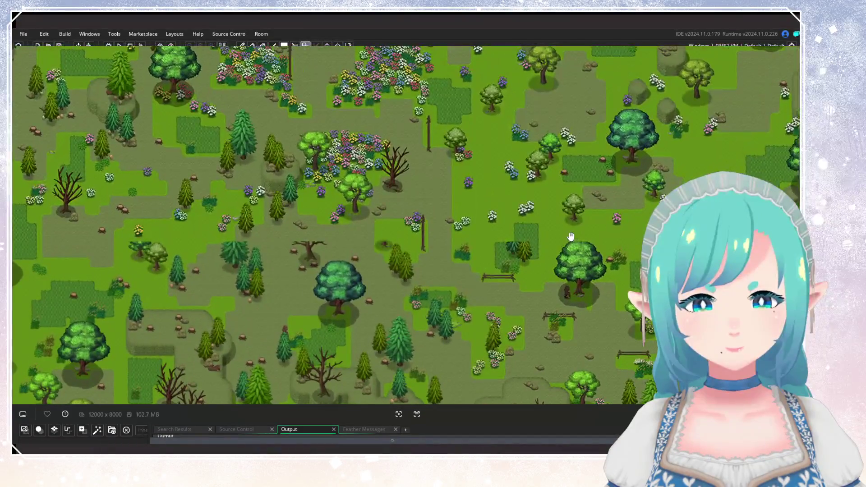
scroll(570, 237, down, 10)
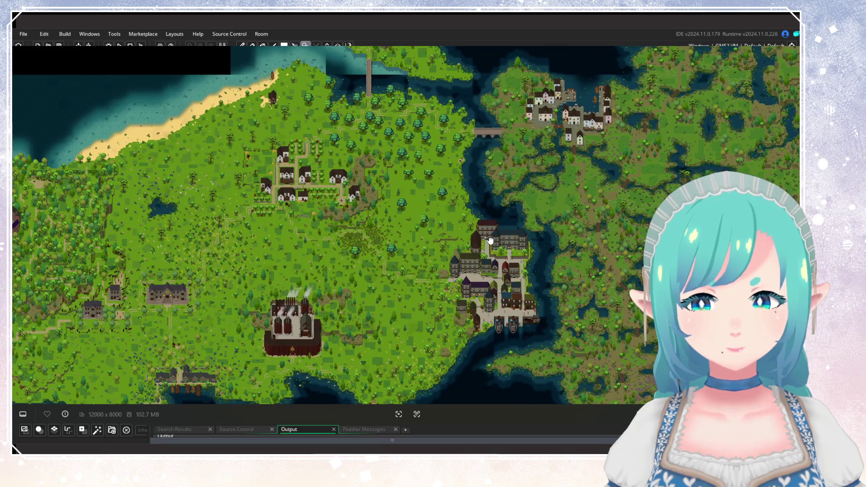
drag(491, 240, 493, 240)
scroll(493, 240, down, 5)
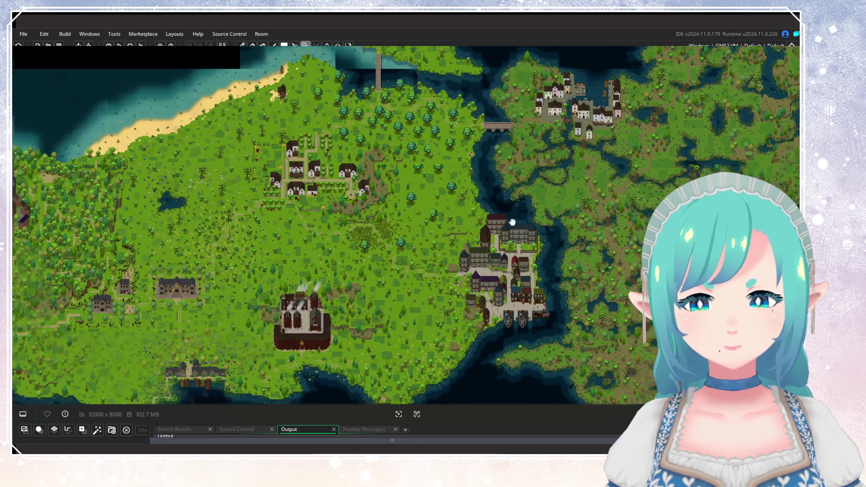
scroll(501, 194, left, 10)
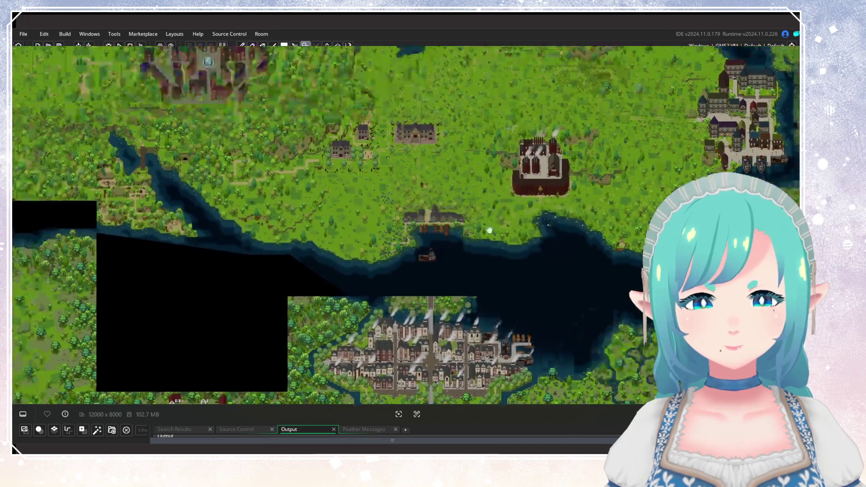
scroll(420, 143, up, 5)
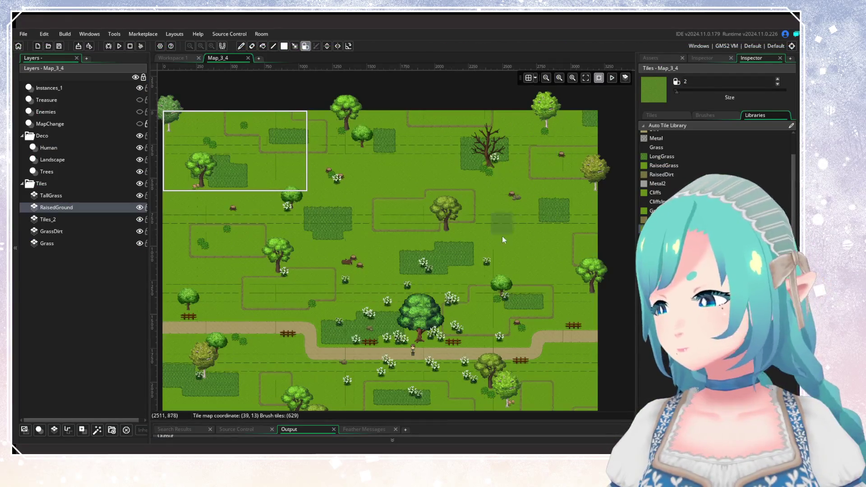
mouse_move(502, 237)
mouse_down()
mouse_move(517, 132)
mouse_move(617, 250)
mouse_up()
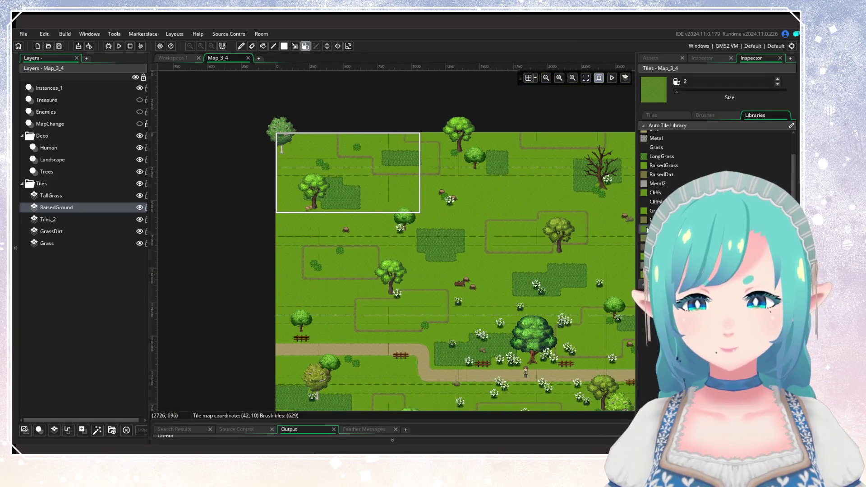
Step: Reduce the brush to size 1 and paint a small SwampGrass patch in the upper-right grass
click(778, 84)
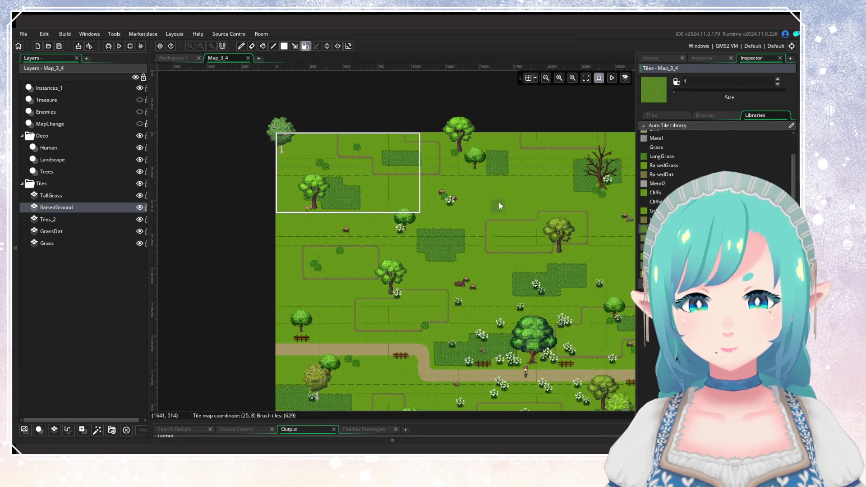
drag(539, 221, 439, 112)
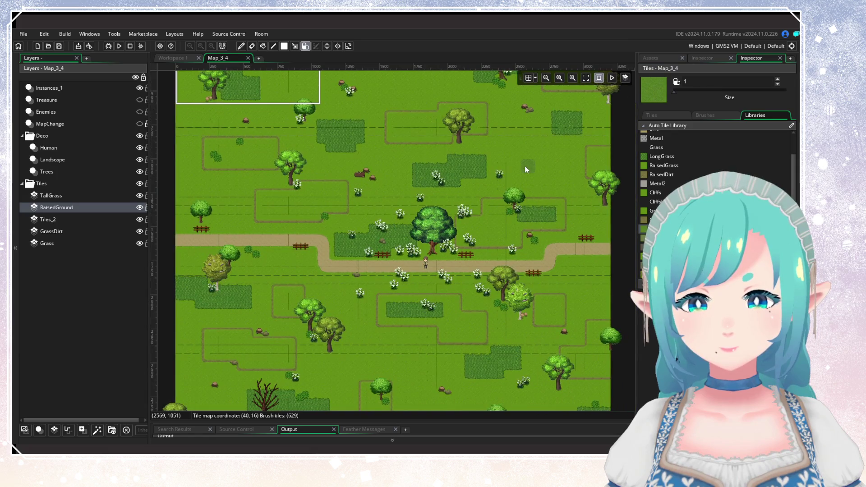
mouse_move(524, 166)
mouse_down()
mouse_move(546, 167)
mouse_move(553, 159)
mouse_up()
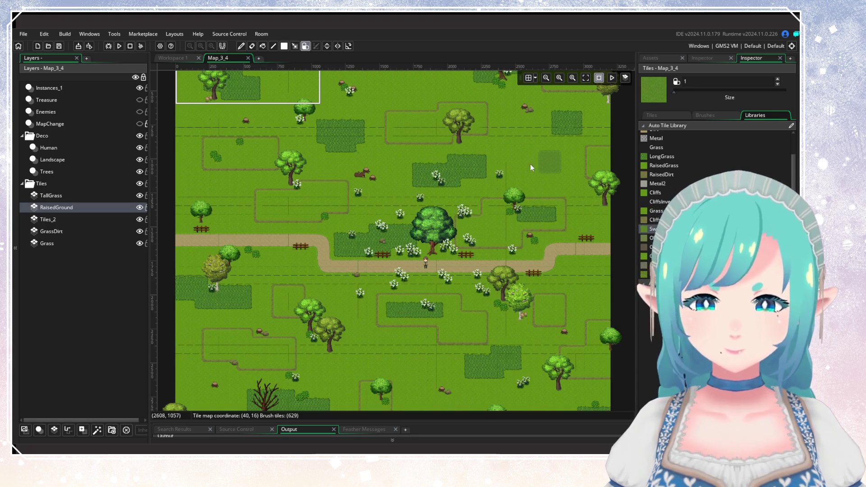
scroll(526, 163, up, 3)
scroll(526, 238, left, 4)
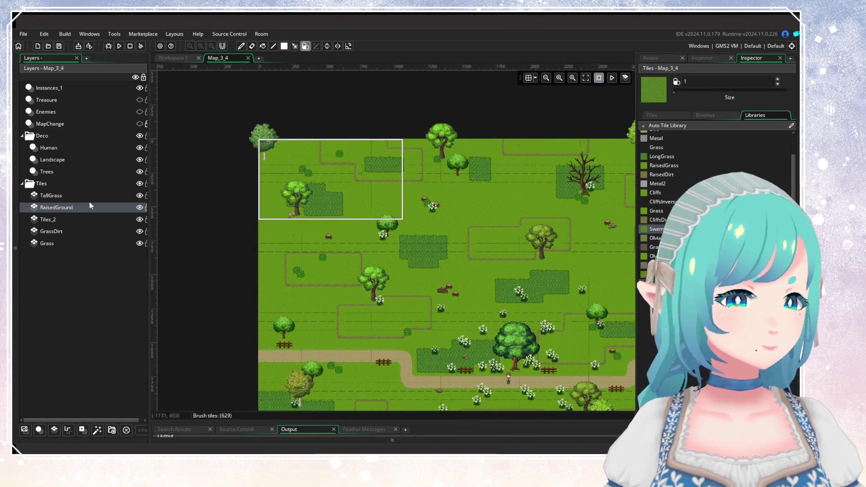
Step: Add a new tile layer Tiles_3 and move it between TallGrass and RaisedGround
click(82, 429)
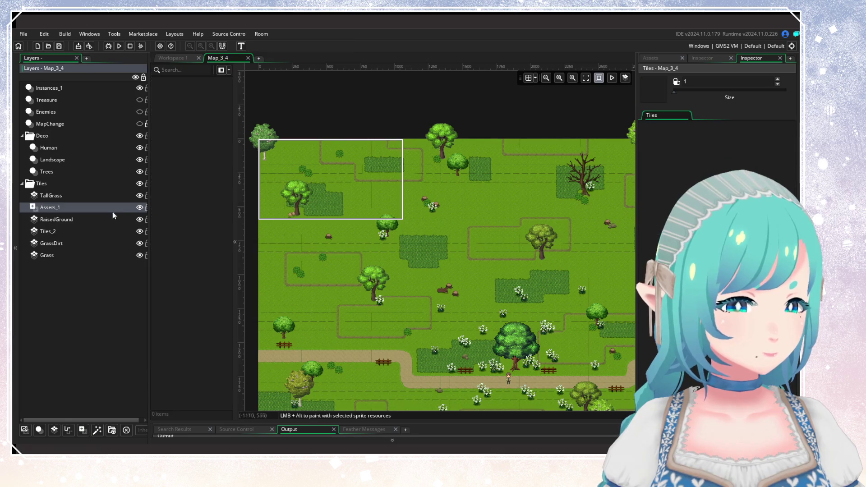
key(ctrl+z)
click(54, 429)
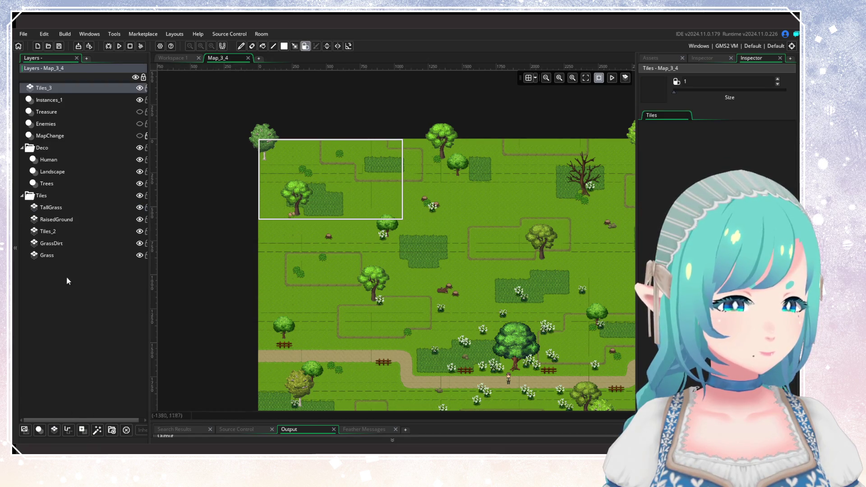
drag(64, 95, 69, 217)
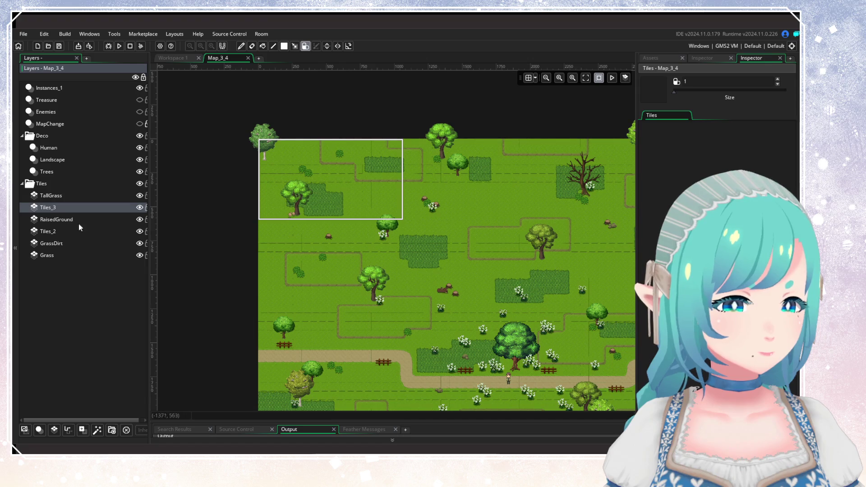
Step: Assign a tileset from the Paths group to Tiles_3 and bring up its auto tile library
click(650, 58)
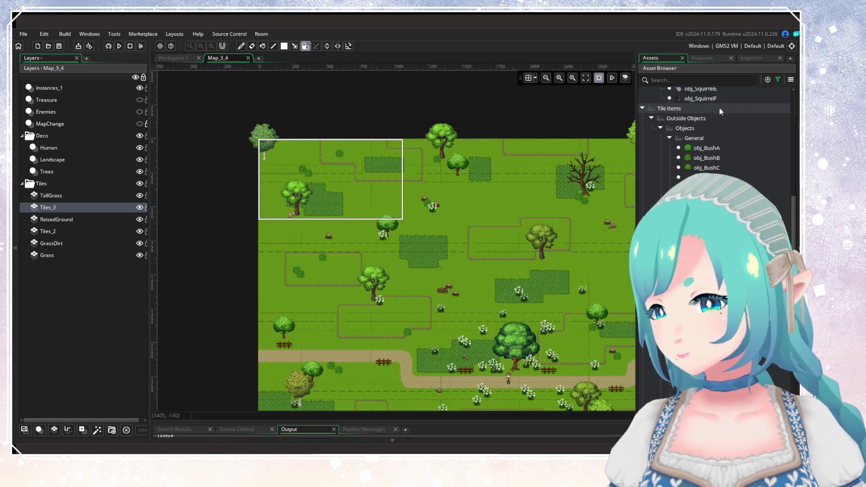
click(715, 59)
click(649, 220)
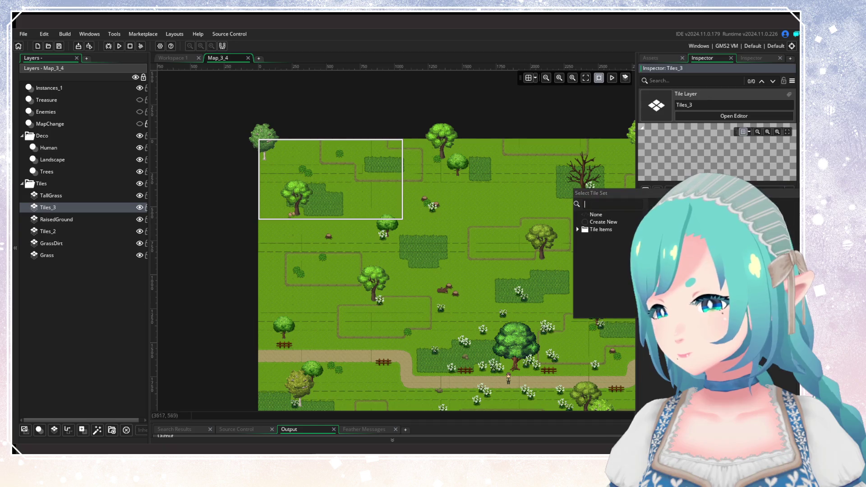
click(581, 236)
click(585, 244)
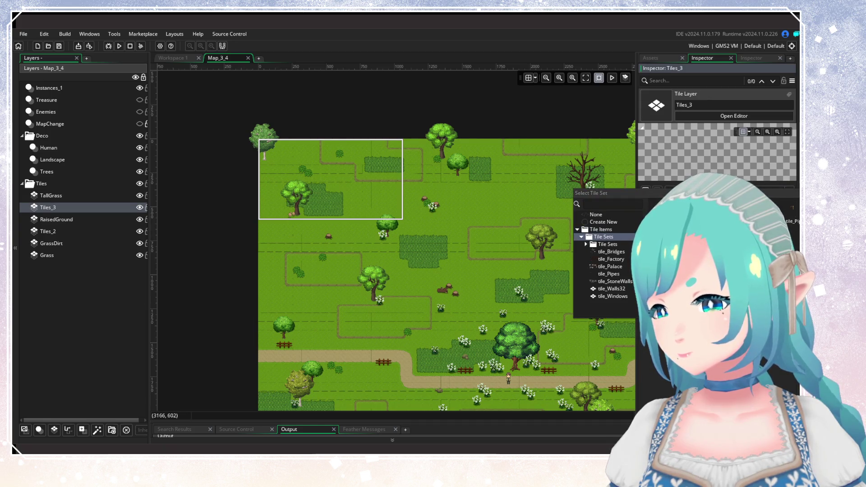
click(590, 251)
click(618, 259)
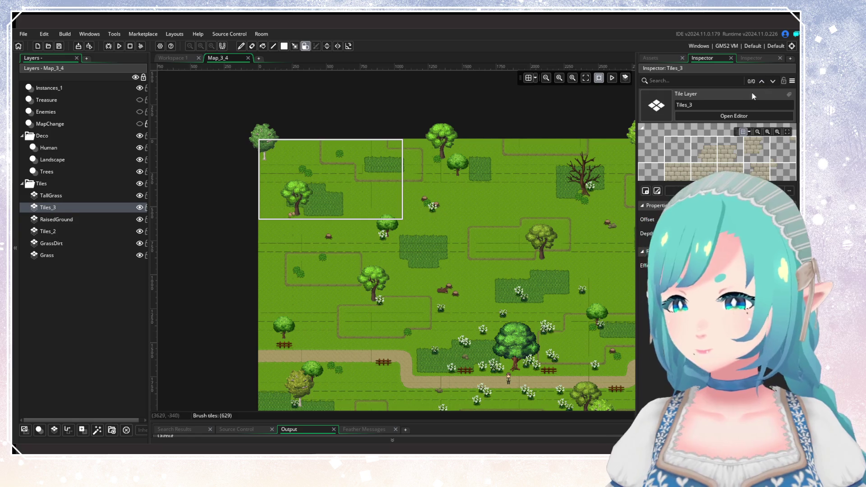
click(751, 58)
click(760, 113)
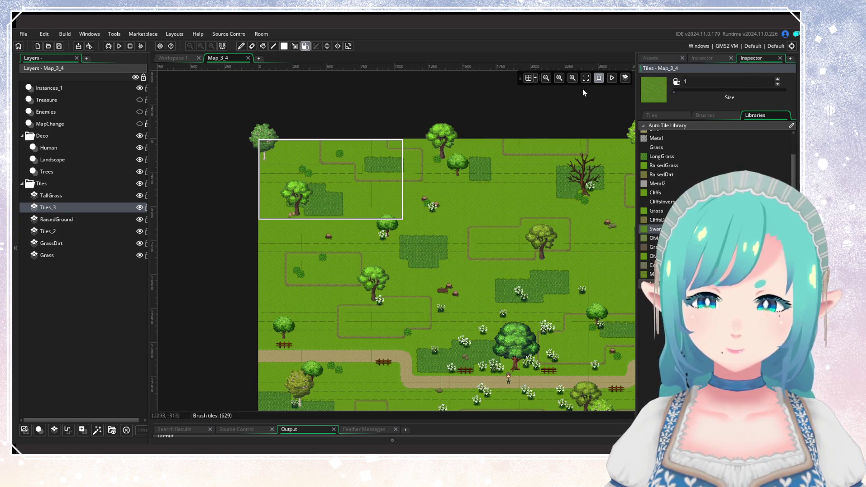
Step: Switch the Tiles_3 brush between pencil and flood-fill modes and bring the upper meadow into view
click(240, 47)
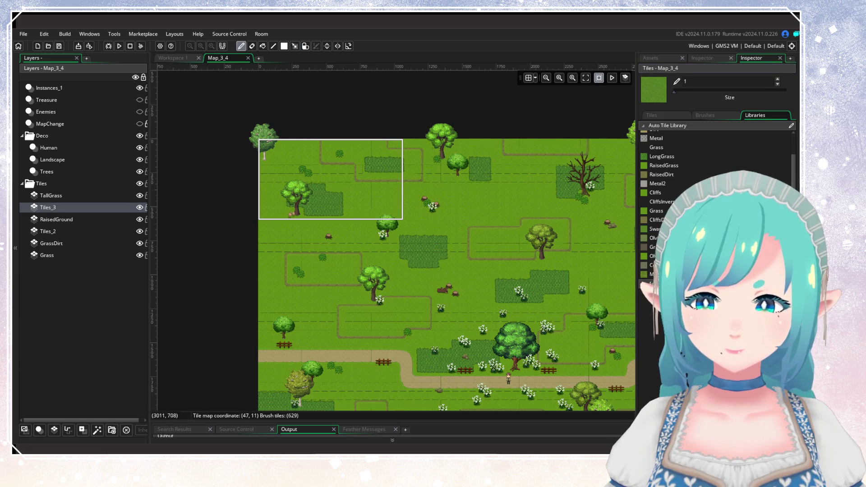
key(f)
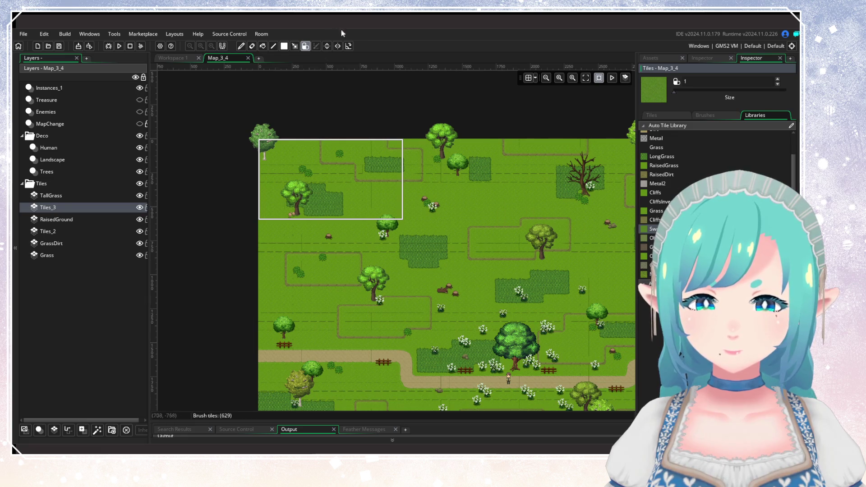
click(240, 46)
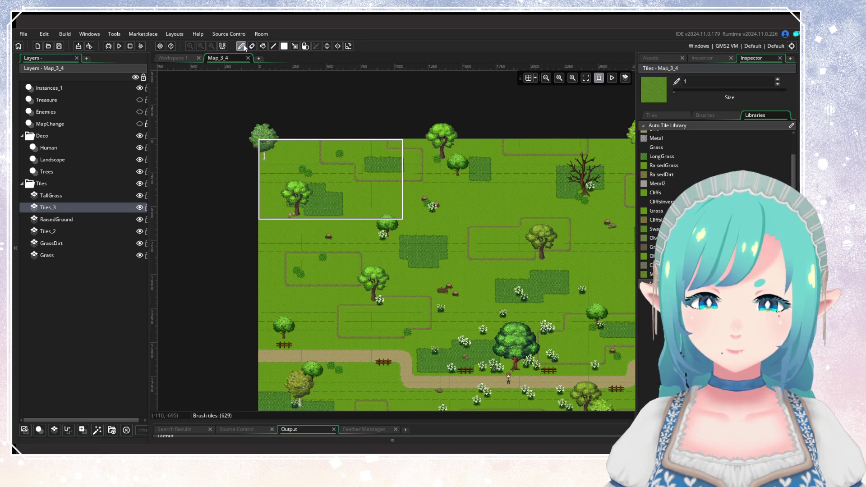
key(f)
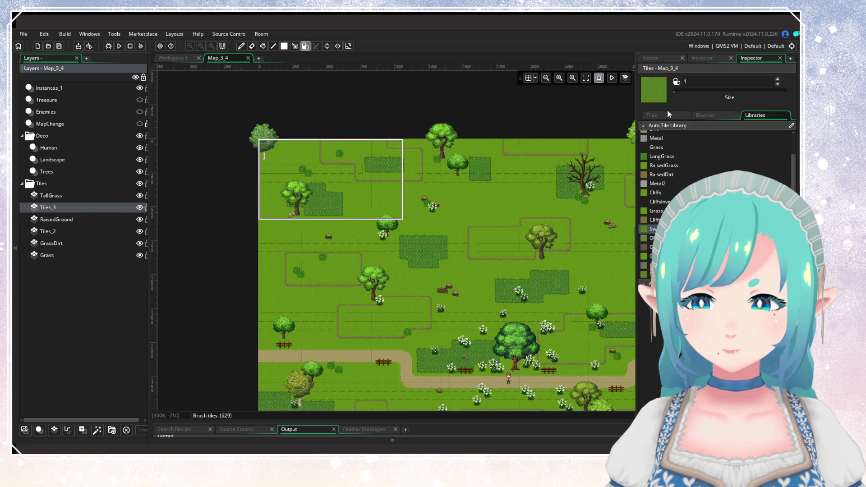
drag(440, 247, 332, 174)
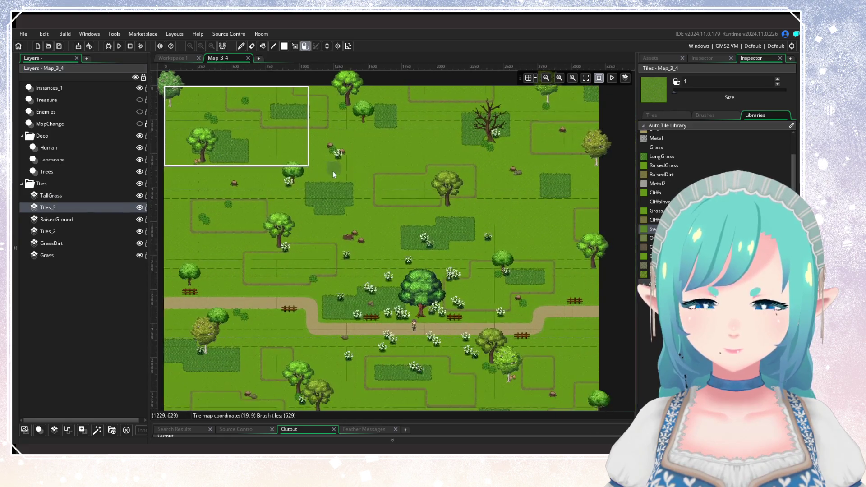
mouse_move(390, 166)
mouse_down()
mouse_move(457, 88)
mouse_move(478, 208)
mouse_up()
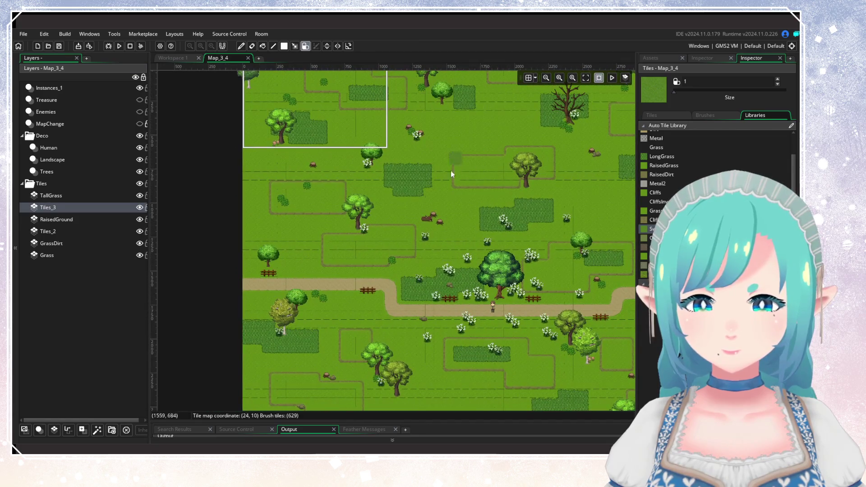
drag(461, 130, 463, 315)
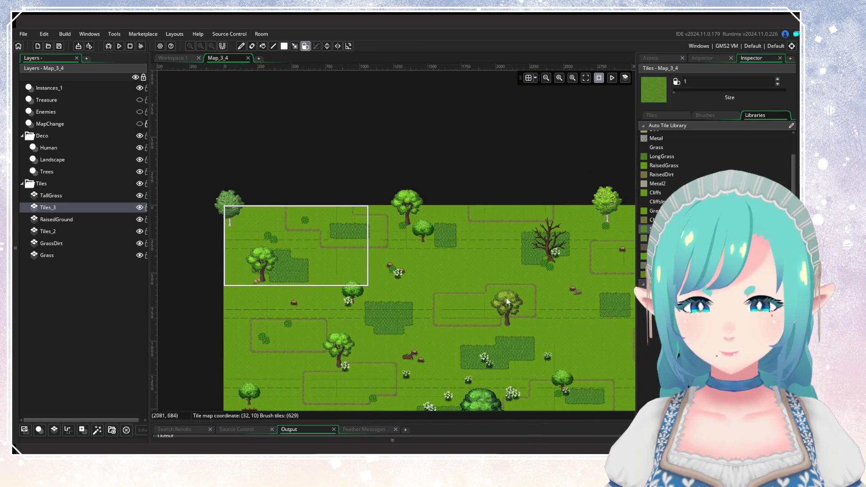
Step: Paint dark grass patches across the upper meadow, widening one into an L shape
mouse_move(439, 271)
mouse_down()
mouse_move(420, 270)
mouse_move(444, 280)
mouse_up()
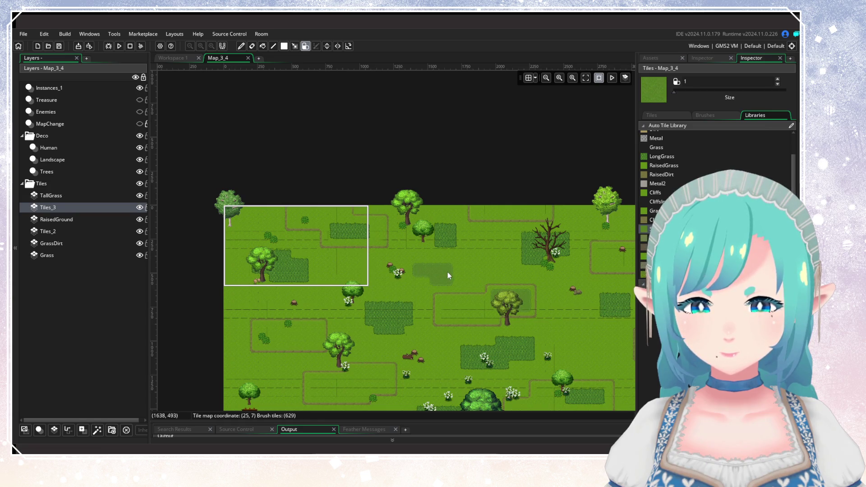
click(469, 273)
click(505, 289)
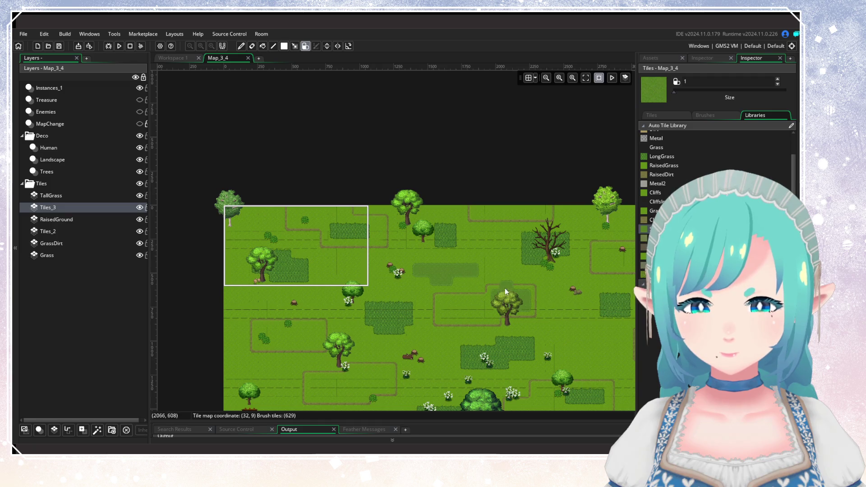
scroll(548, 287, down, 3)
scroll(518, 279, right, 3)
mouse_move(518, 280)
mouse_down()
mouse_move(545, 277)
mouse_move(543, 286)
mouse_up()
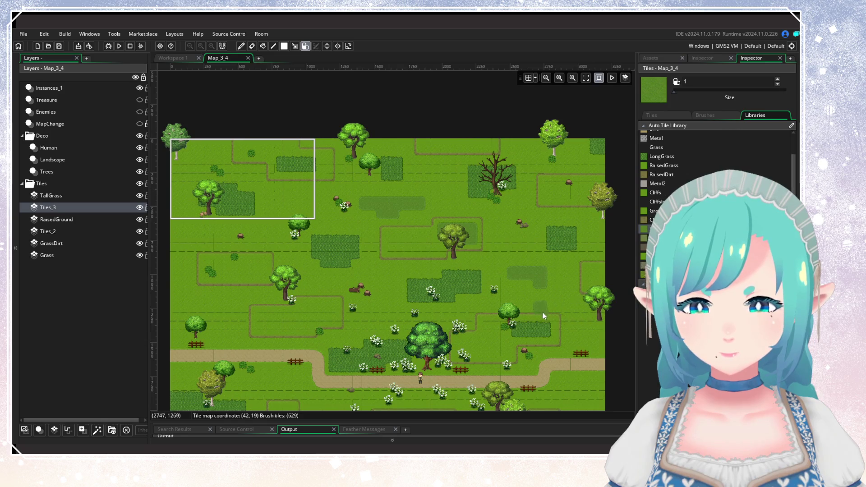
scroll(543, 312, down, 7)
scroll(543, 312, left, 1)
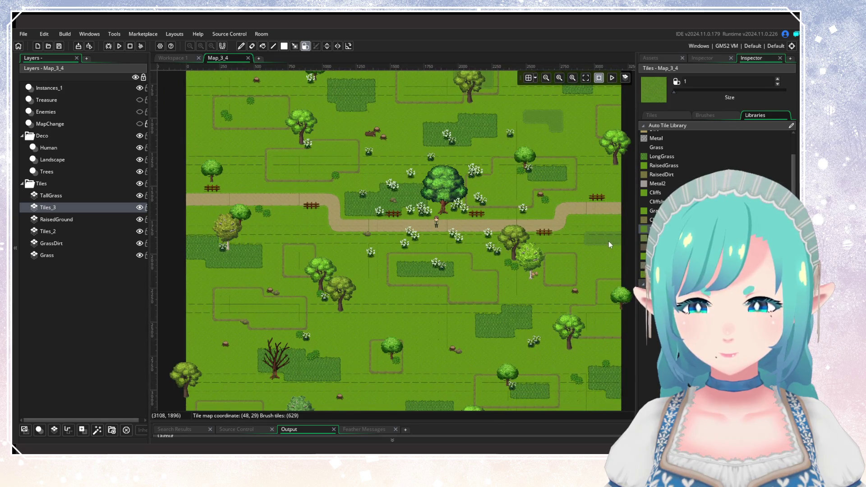
drag(583, 242, 602, 246)
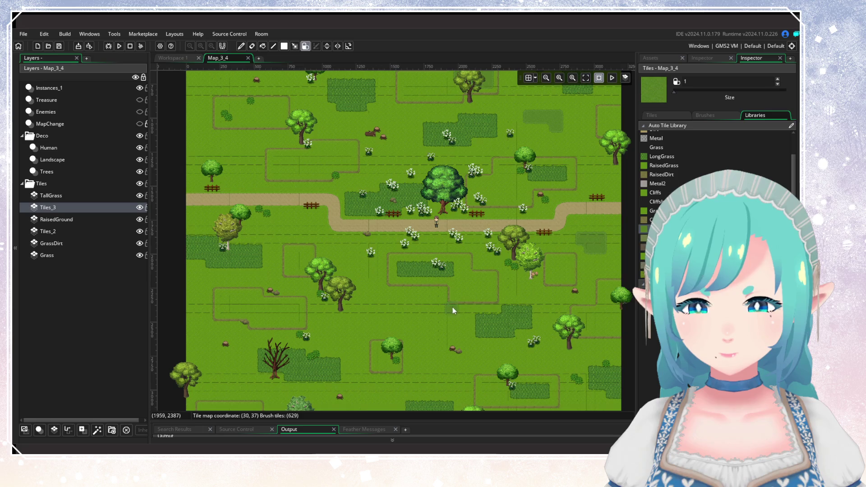
Step: Fill in the patches' missing corners and add dark grass tiles in the lower part of the map
drag(453, 310, 543, 209)
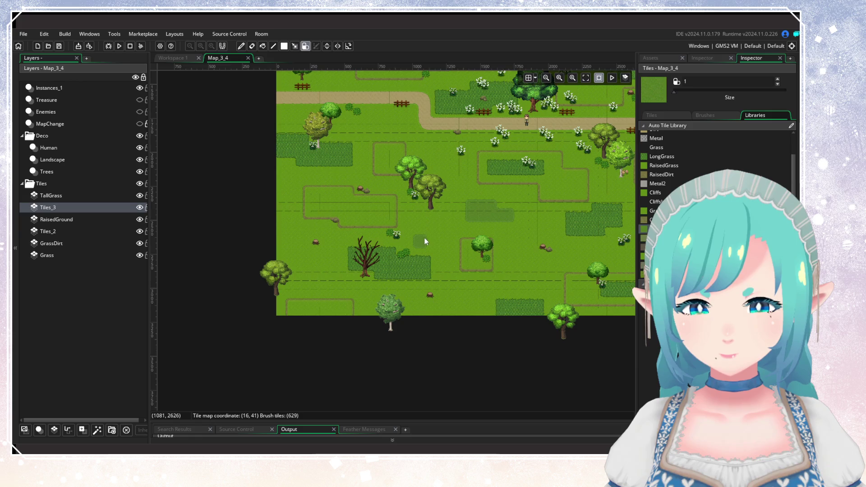
click(435, 241)
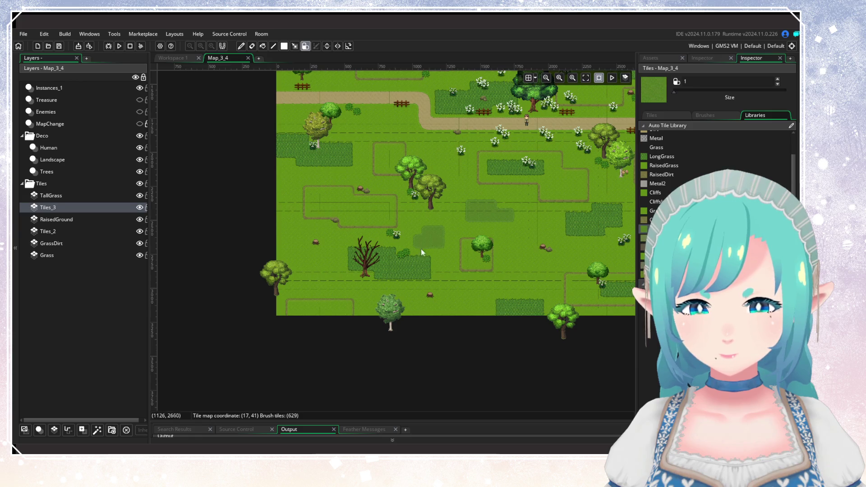
click(313, 280)
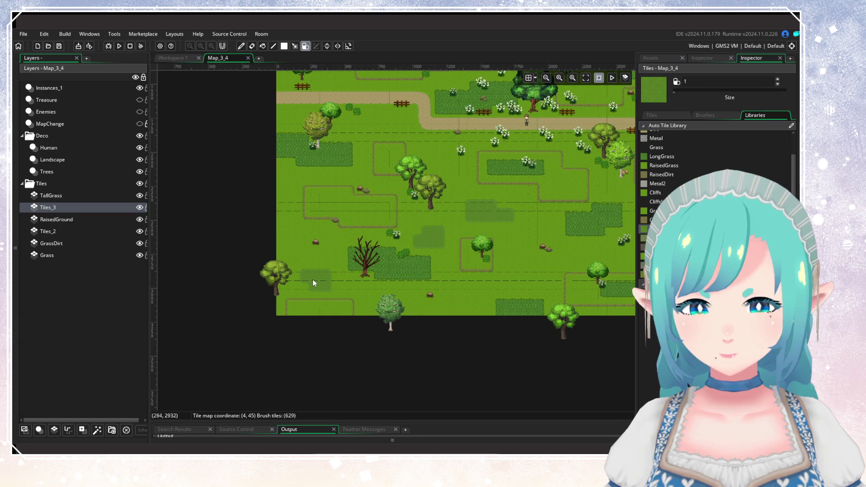
click(333, 284)
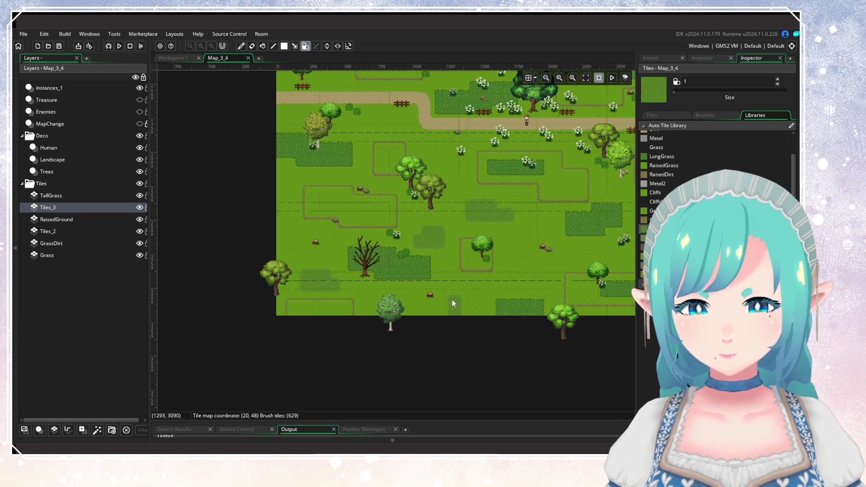
click(524, 285)
click(464, 277)
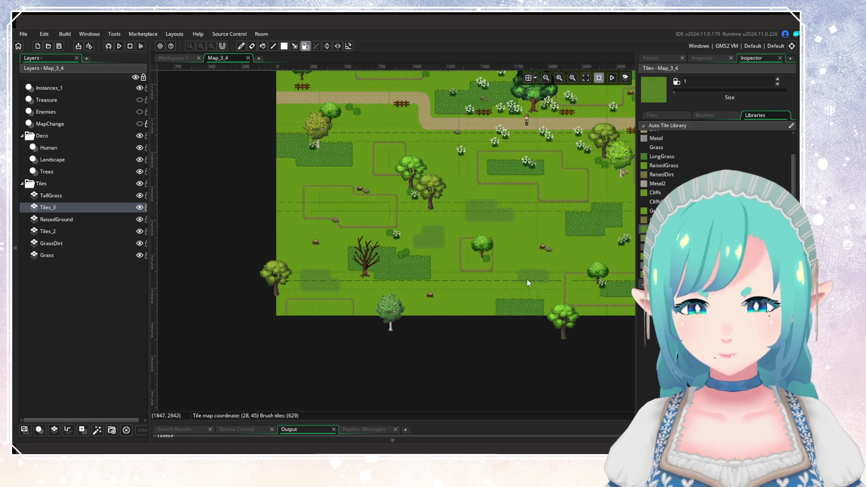
drag(375, 260, 343, 266)
scroll(342, 266, right, 3)
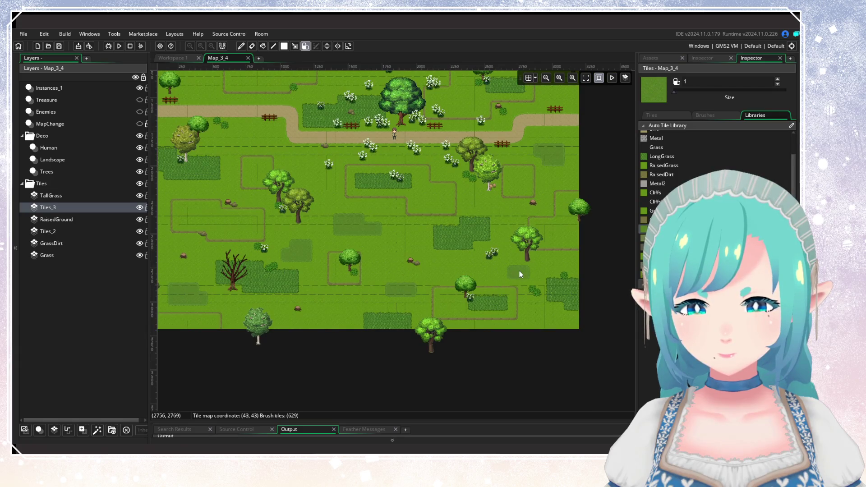
scroll(400, 259, left, 4)
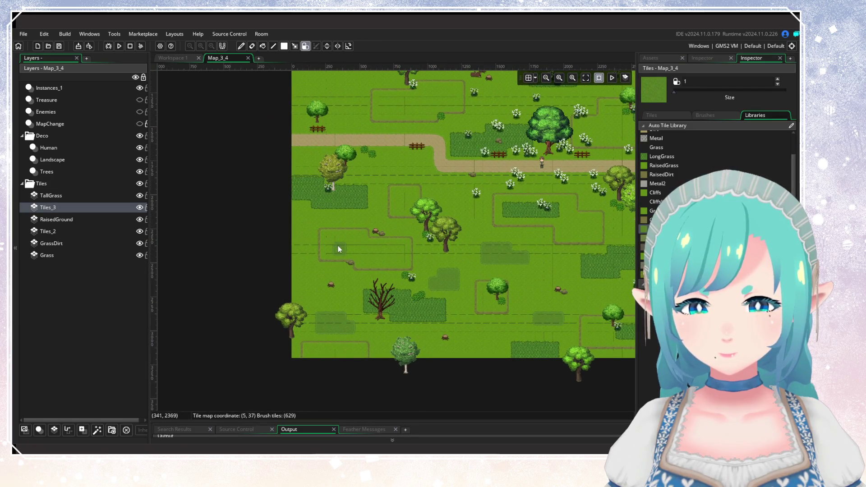
scroll(338, 271, up, 4)
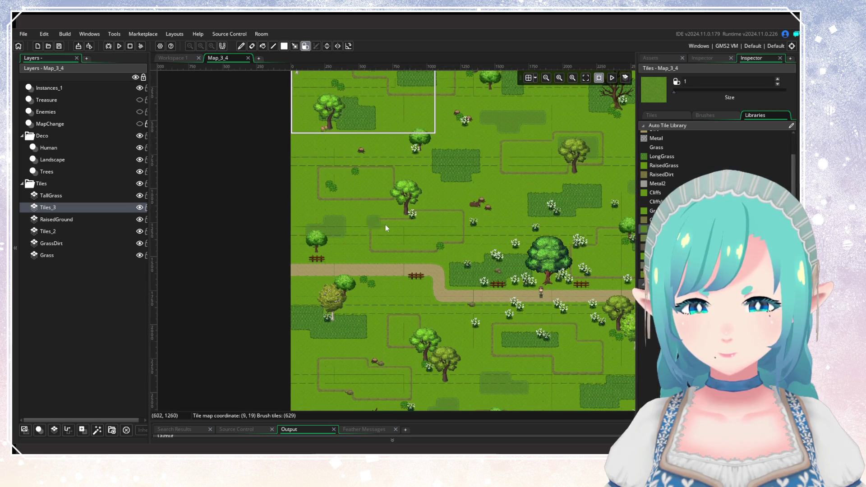
scroll(360, 226, up, 3)
scroll(352, 223, right, 2)
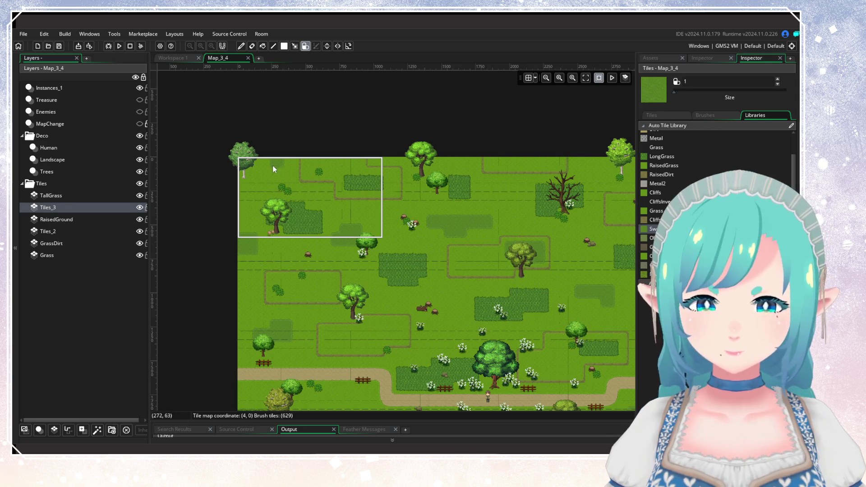
Step: Paint a patch of dark grass over the dirt road's curve on Tiles_3
scroll(359, 217, right, 5)
scroll(359, 218, down, 1)
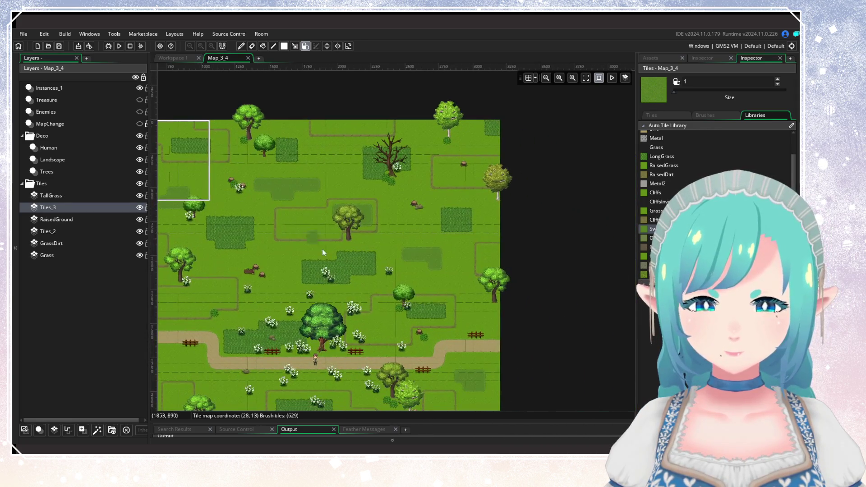
mouse_move(293, 268)
mouse_down()
mouse_move(340, 265)
mouse_move(454, 207)
mouse_move(475, 136)
mouse_up()
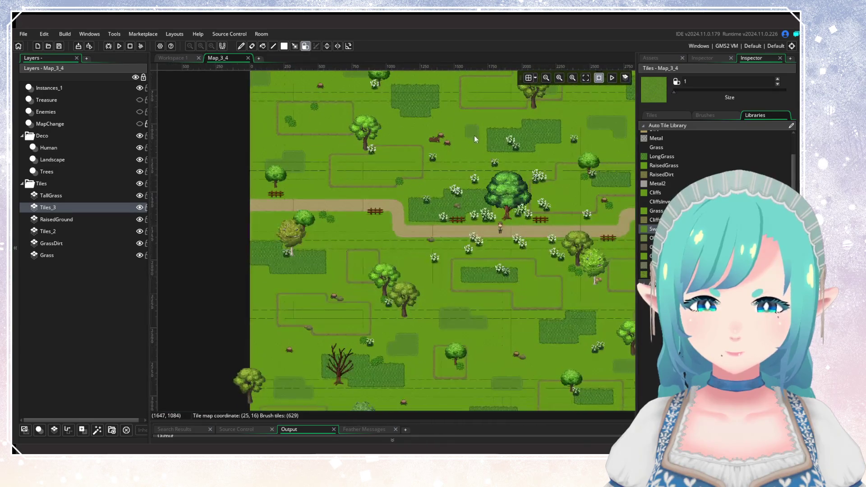
scroll(434, 199, down, 2)
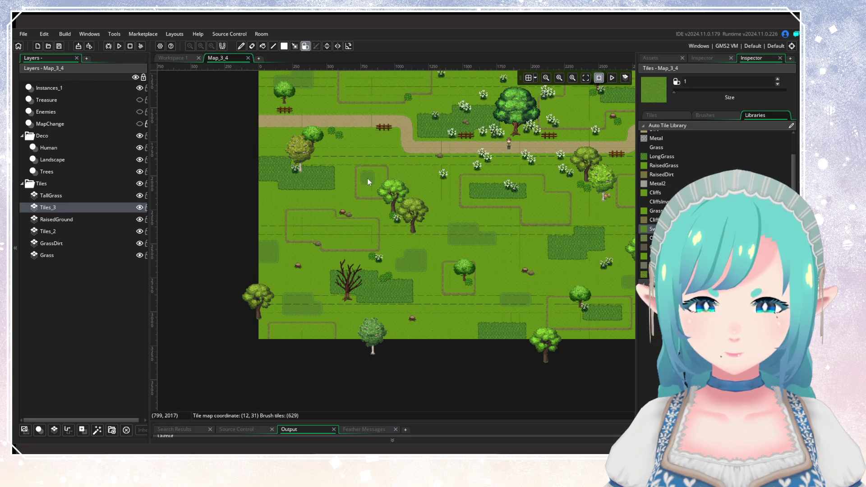
mouse_move(397, 181)
mouse_down()
mouse_move(359, 330)
mouse_move(335, 325)
mouse_up()
mouse_move(334, 234)
mouse_down()
mouse_move(352, 340)
mouse_move(381, 282)
mouse_move(327, 220)
mouse_up()
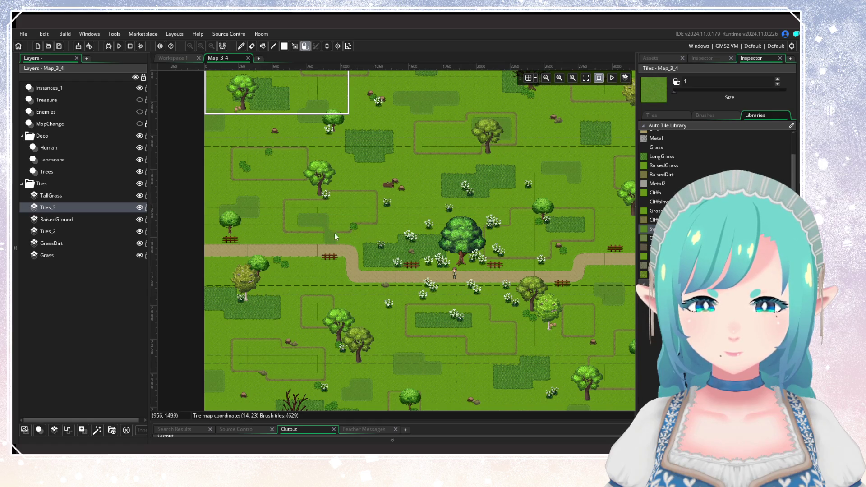
scroll(389, 200, down, 3)
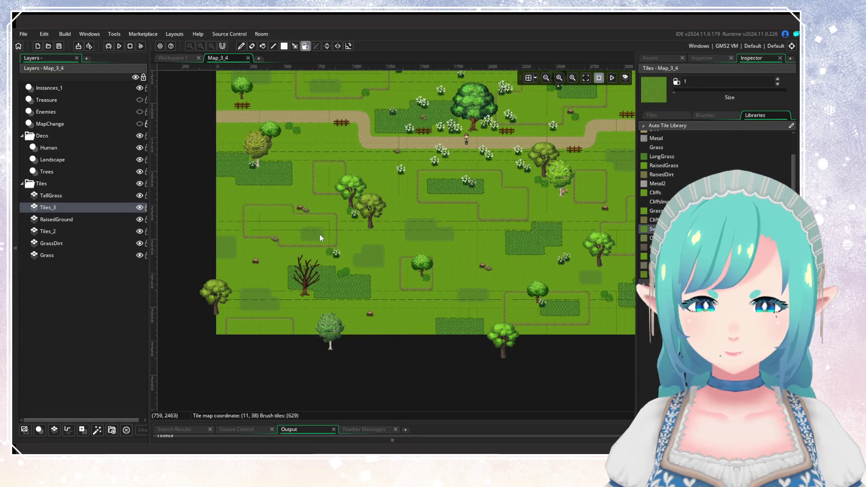
scroll(291, 251, right, 3)
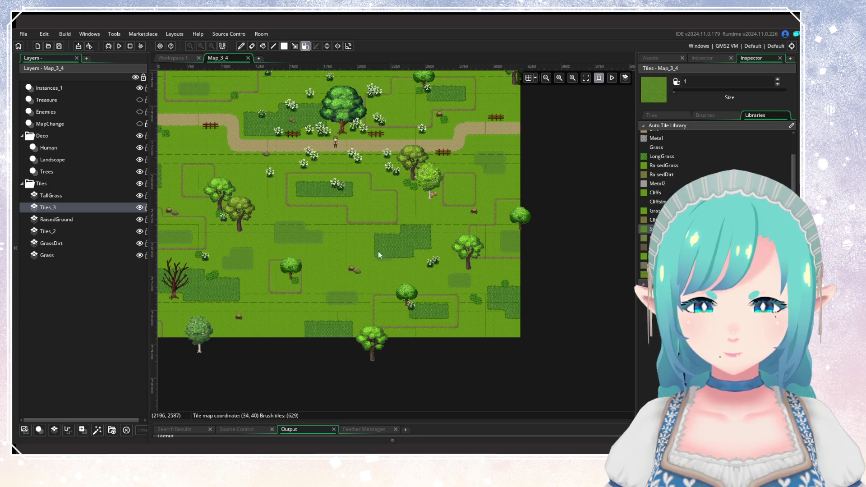
scroll(365, 219, left, 2)
scroll(365, 219, down, 1)
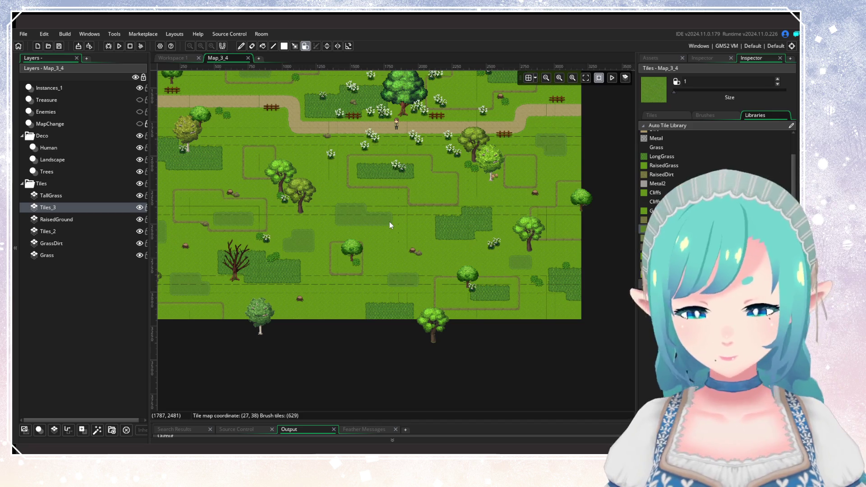
drag(363, 133, 483, 251)
mouse_move(447, 151)
mouse_down()
mouse_move(348, 237)
mouse_move(340, 299)
mouse_move(402, 141)
mouse_up()
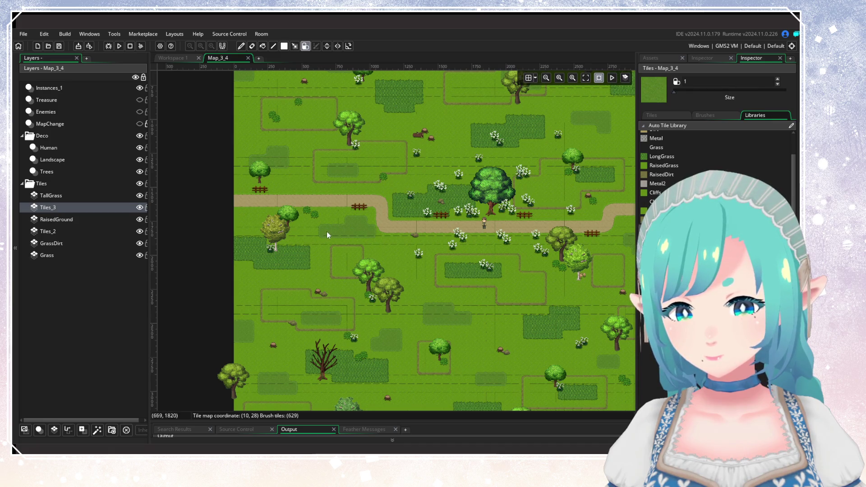
mouse_move(343, 229)
mouse_down()
mouse_move(377, 236)
mouse_move(367, 219)
mouse_move(380, 226)
mouse_up()
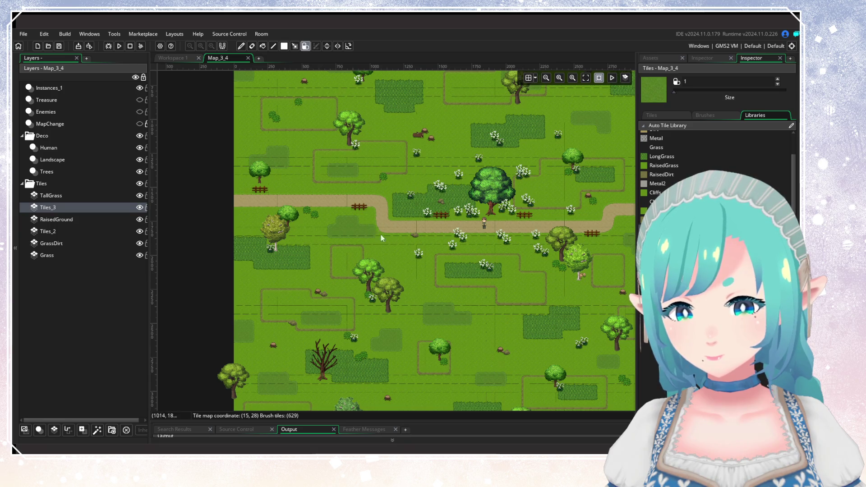
mouse_move(460, 259)
mouse_down()
mouse_move(419, 156)
mouse_move(348, 213)
mouse_up()
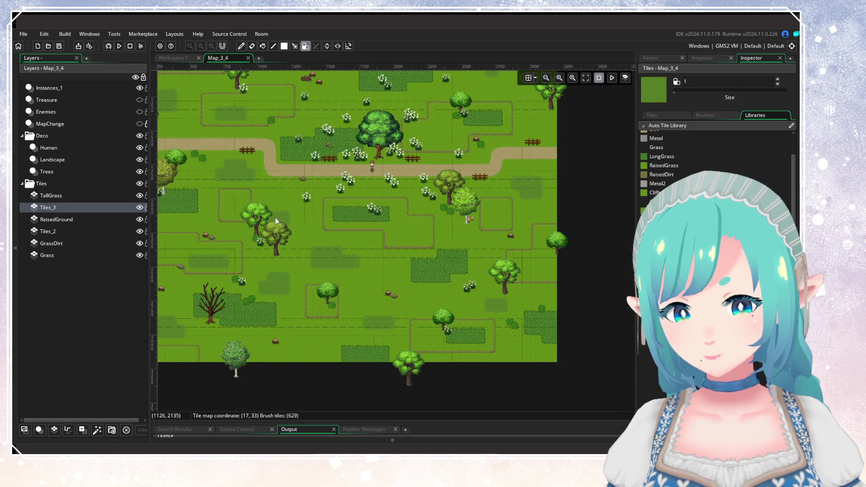
mouse_move(352, 205)
mouse_down()
mouse_move(450, 316)
mouse_move(344, 206)
mouse_move(375, 239)
mouse_move(372, 159)
mouse_up()
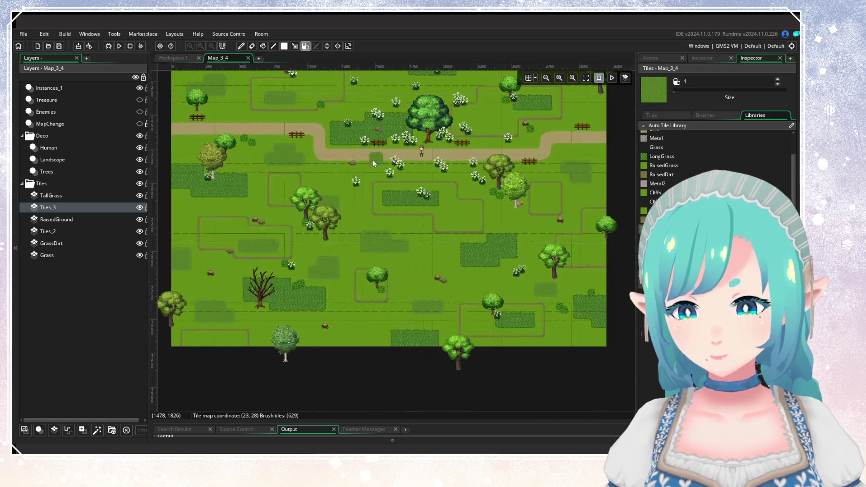
Step: Run the game and continue from the saved file
click(124, 48)
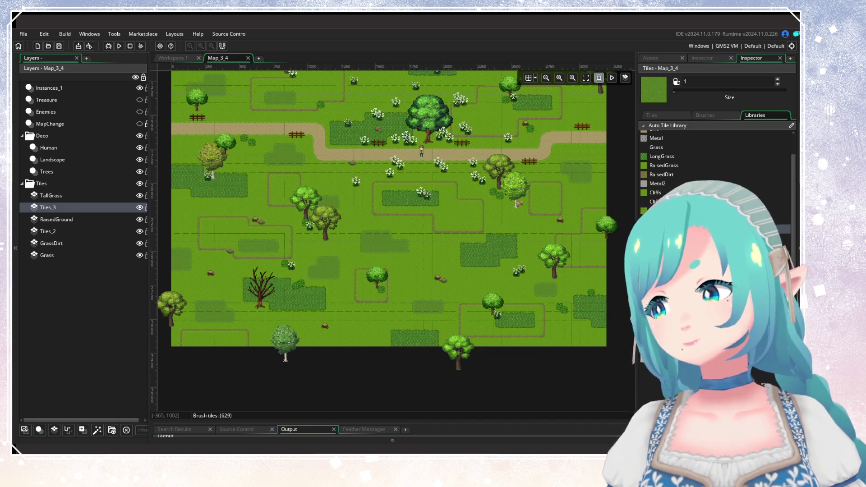
key(Return)
key(Return)
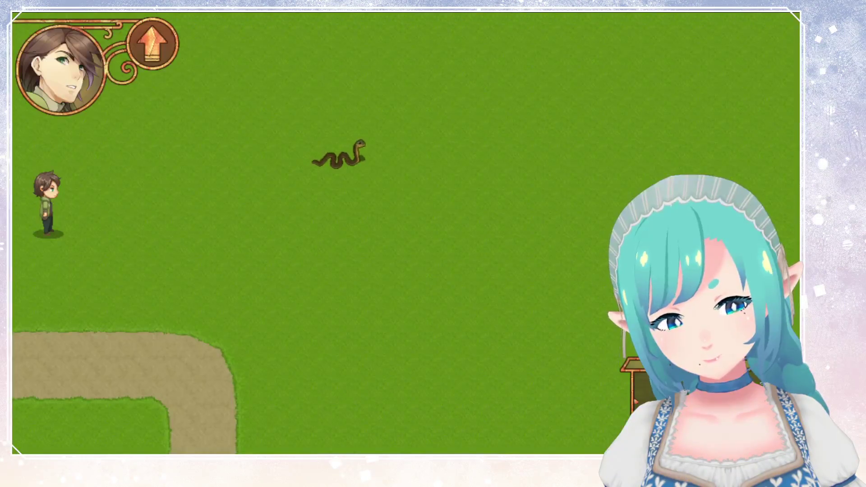
Step: Walk the hero south past the crop field into the forest room, then east along the dirt path
key(Down)
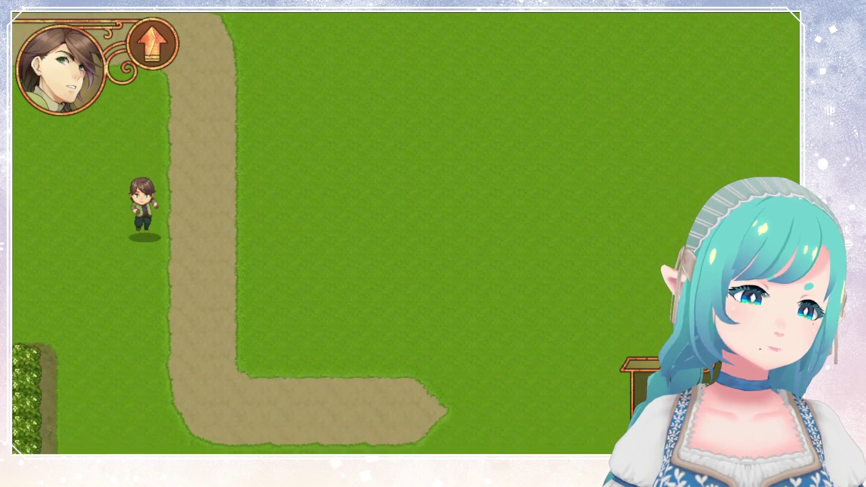
key(Right)
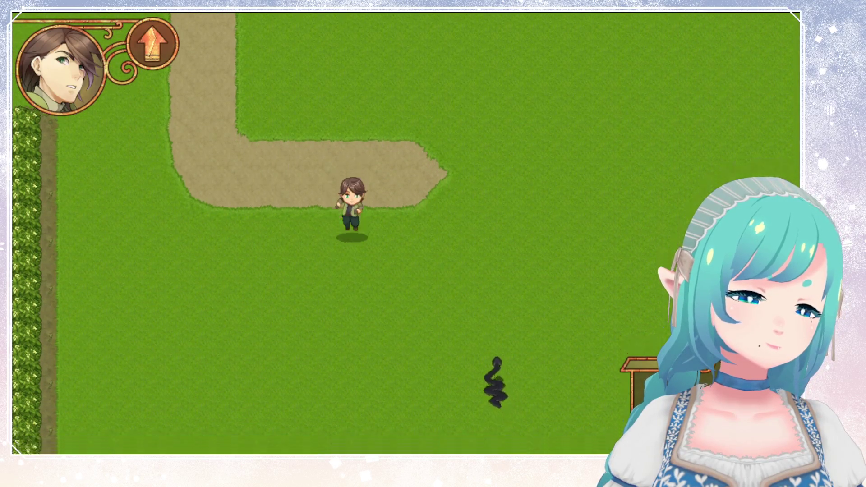
key(Down)
key(Down)
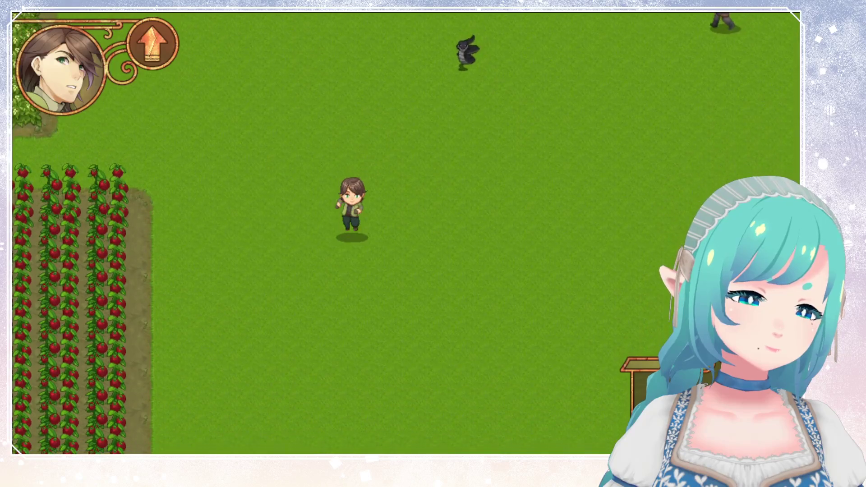
key(Down)
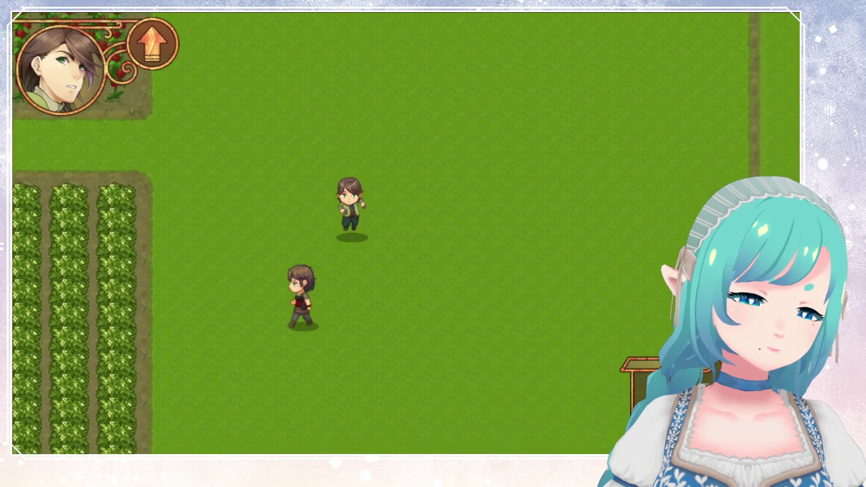
key(Down)
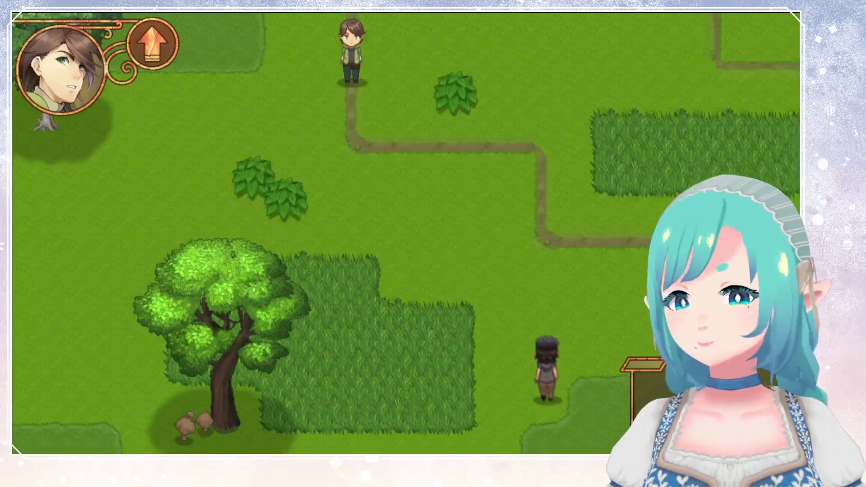
key(Down)
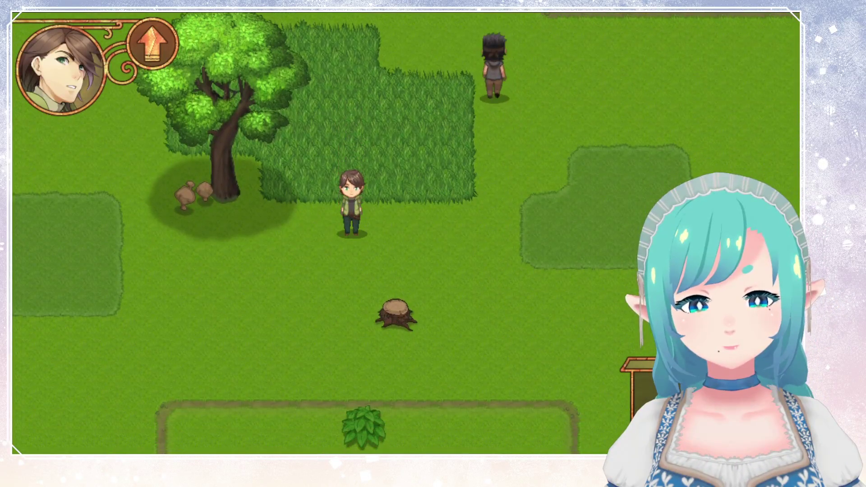
key(Down)
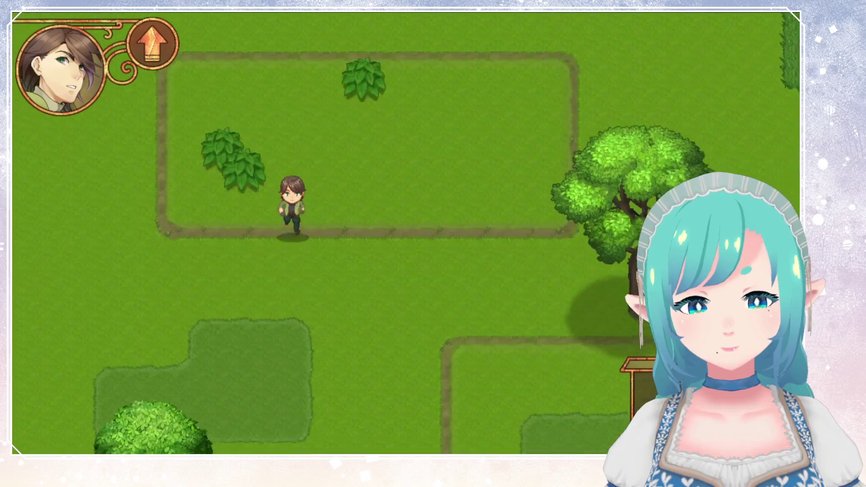
key(Down)
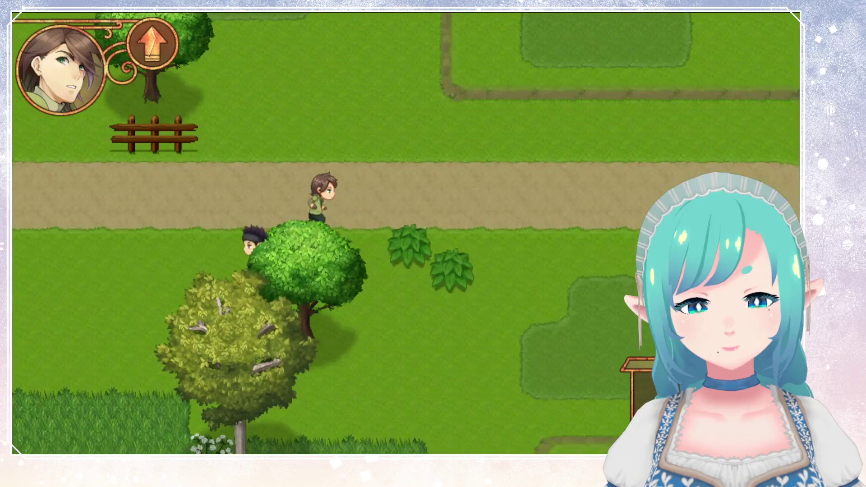
key(Right)
key(Right)
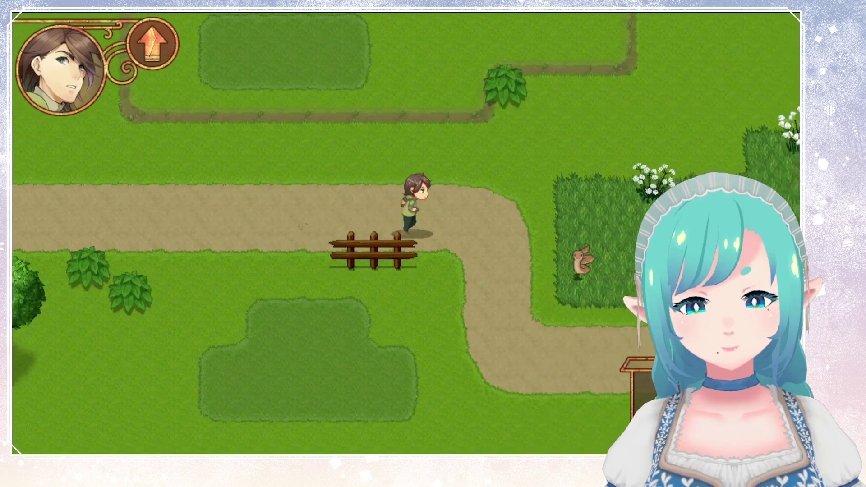
key(Down)
key(Right)
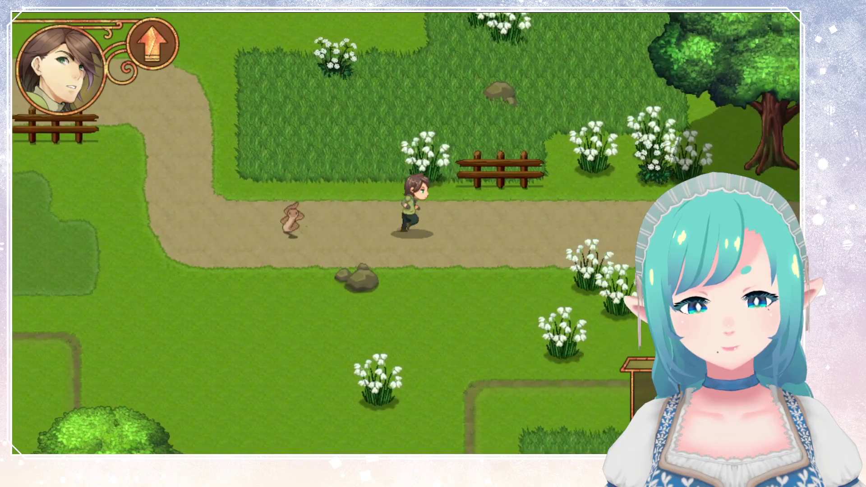
key(Right)
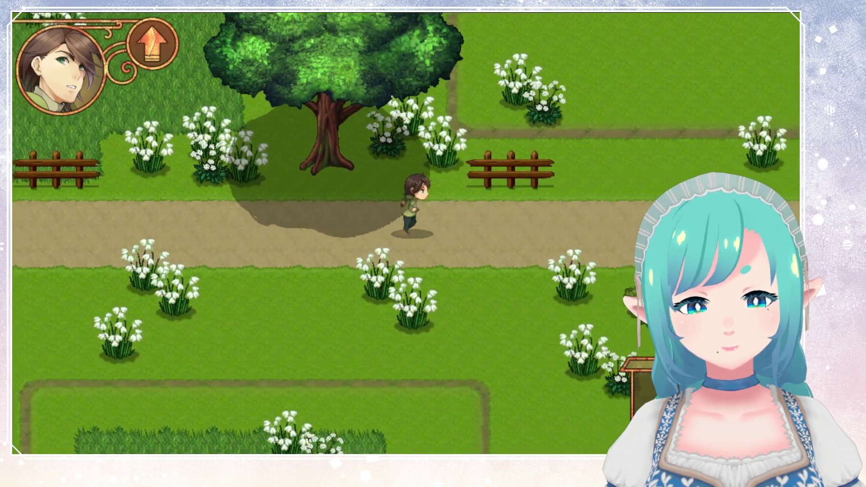
key(Right)
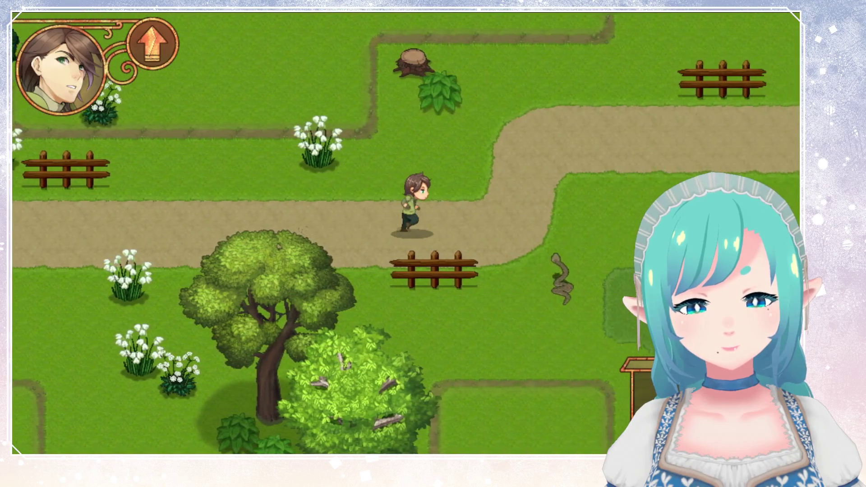
key(Right)
Step: Walk the hero north through the forest, west across the field, south, then back north onto the road
key(Up)
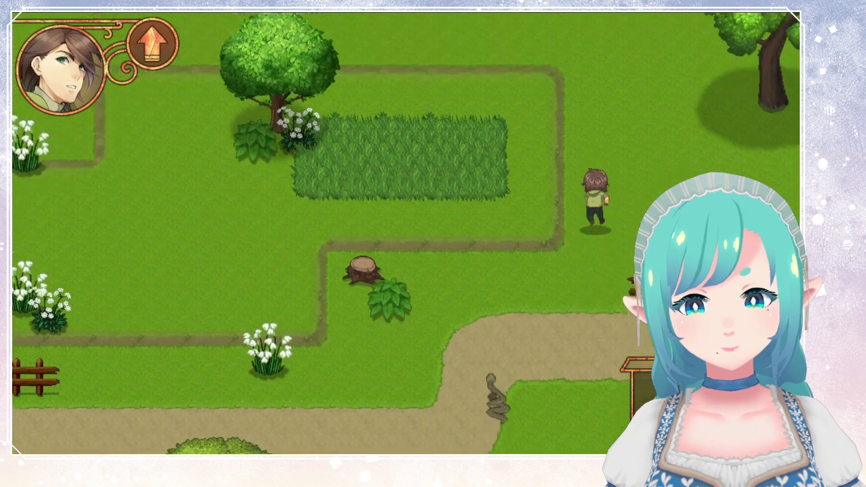
key(Up)
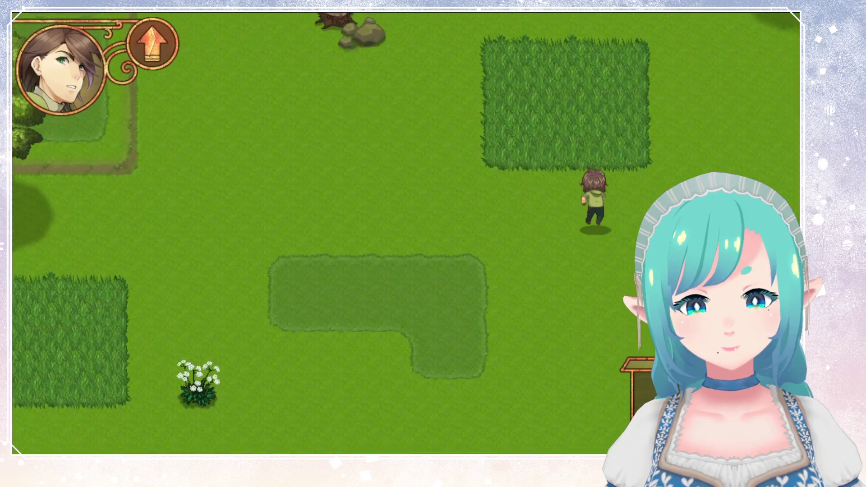
key(Left)
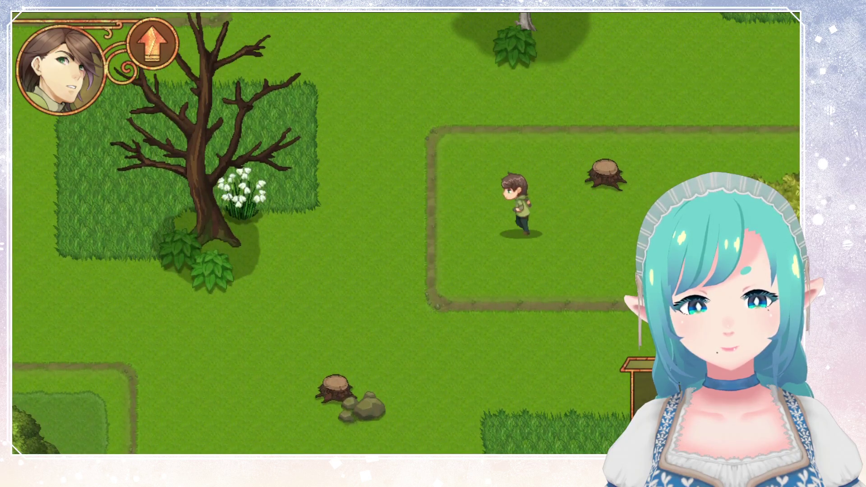
key(Up)
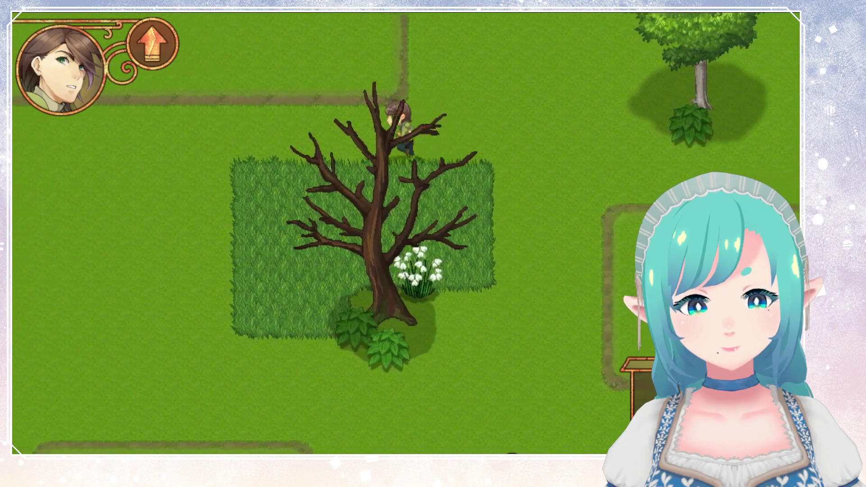
key(Left)
key(Down)
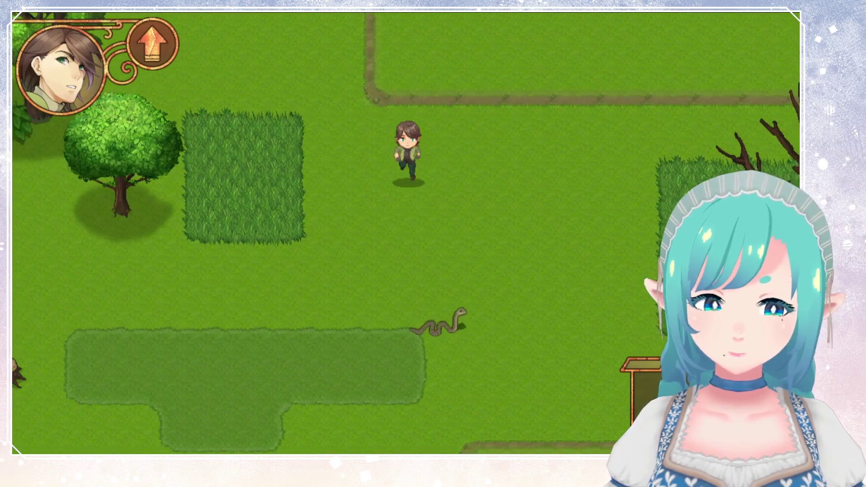
key(Down)
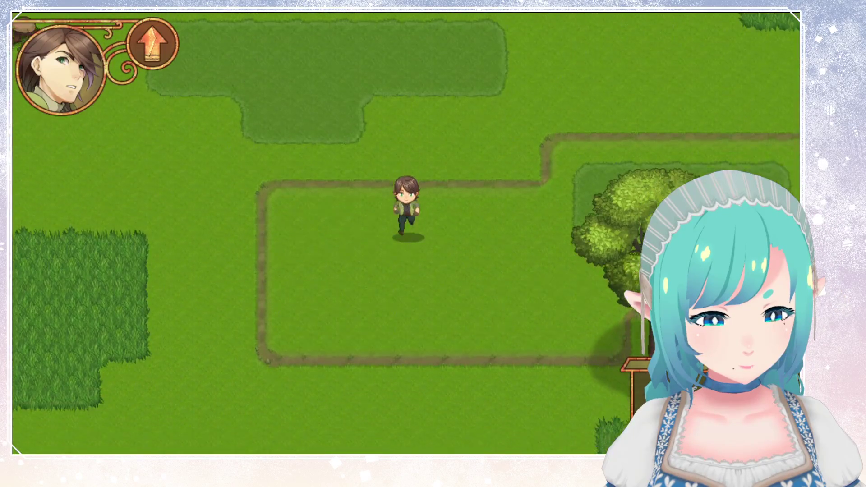
key(Left)
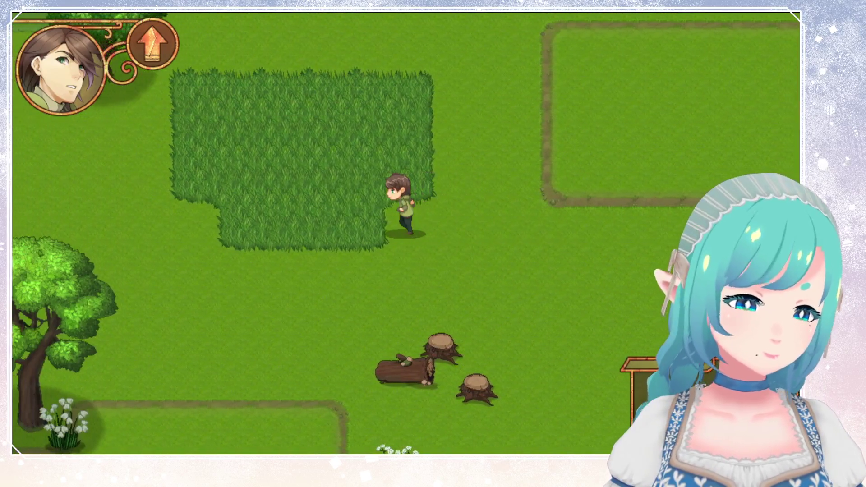
key(Down)
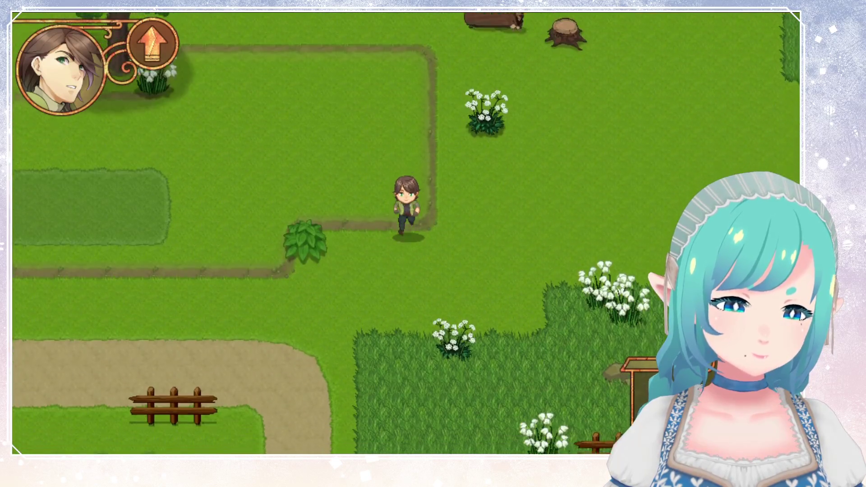
key(Left)
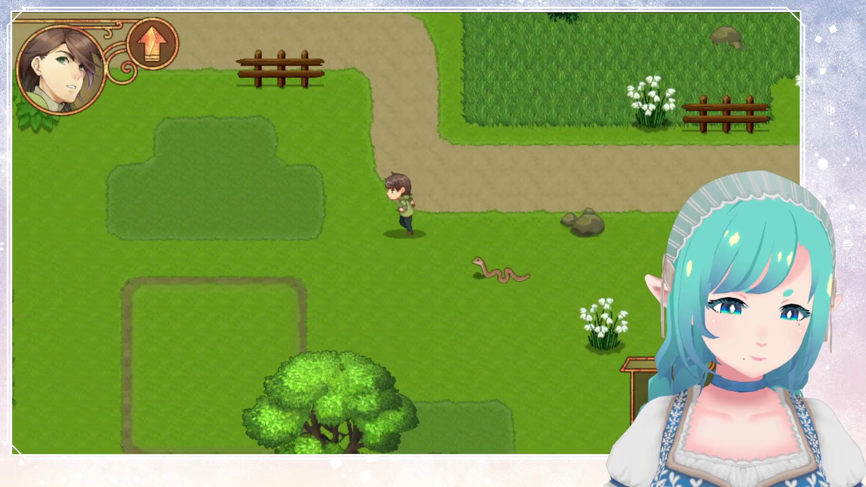
key(Down)
key(Down)
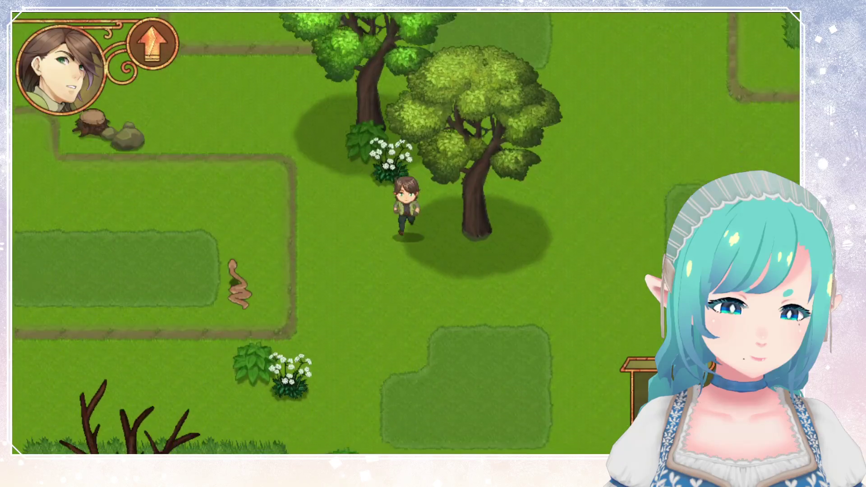
key(Right)
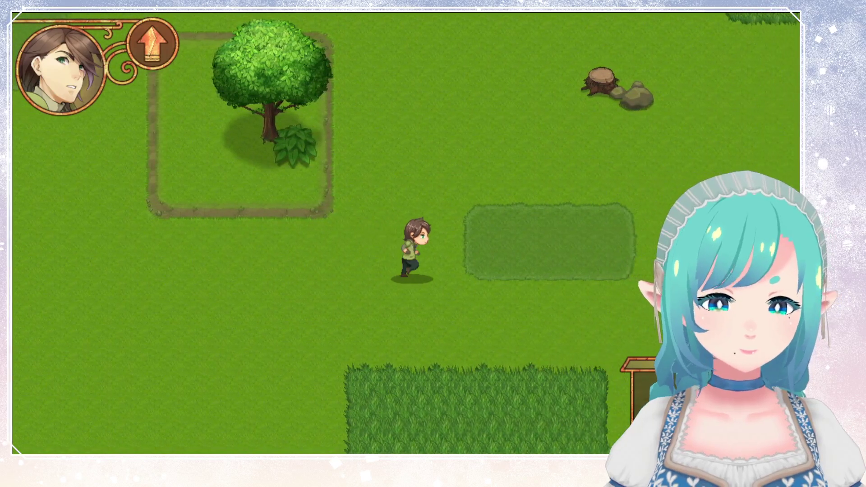
key(Up)
key(Left)
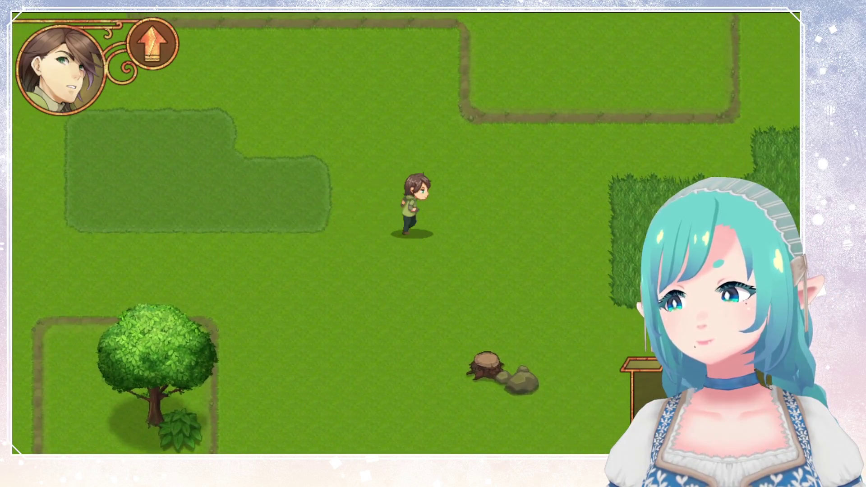
key(Up)
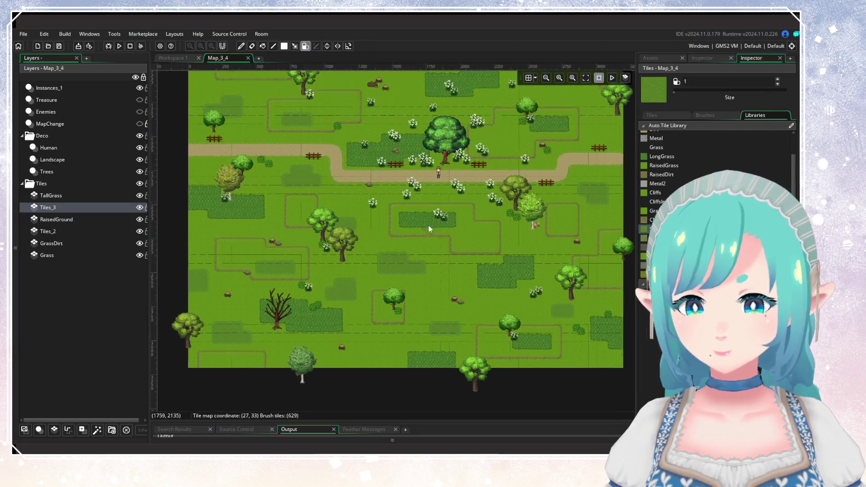
Step: Switch to the Enemies layer and reposition several enemies, moving one off the path and inst_704 upward
drag(427, 299, 375, 280)
click(104, 101)
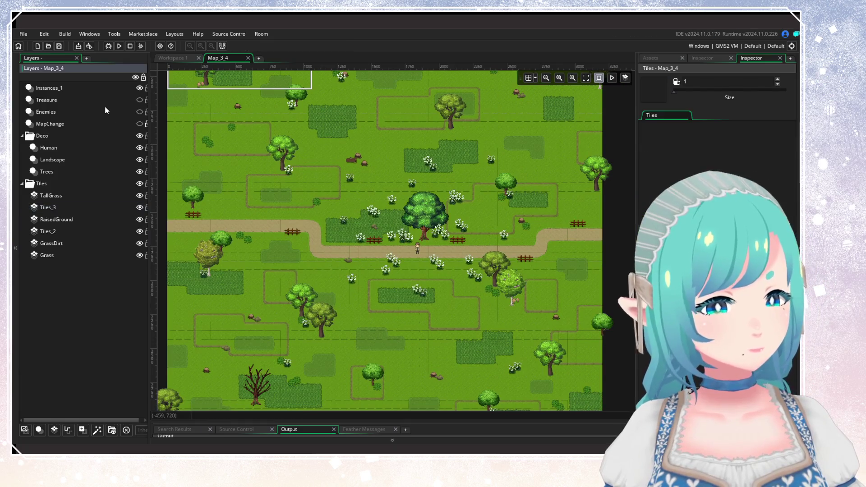
click(121, 113)
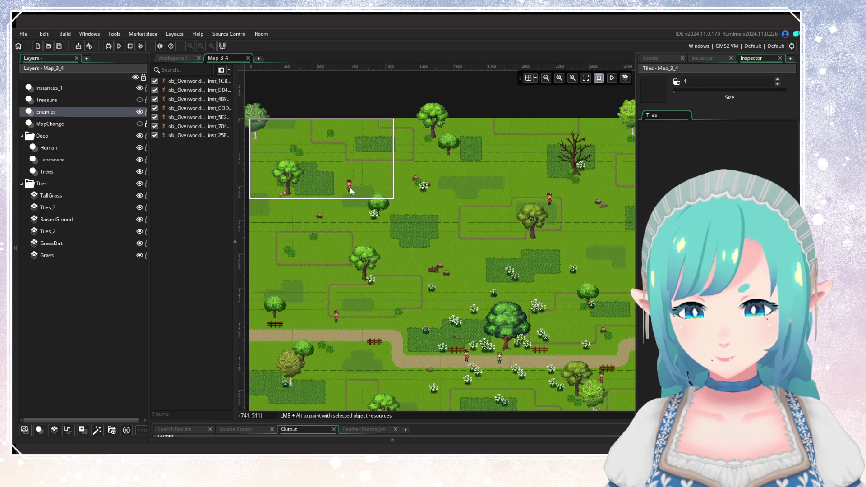
drag(351, 190, 362, 193)
drag(462, 232, 359, 198)
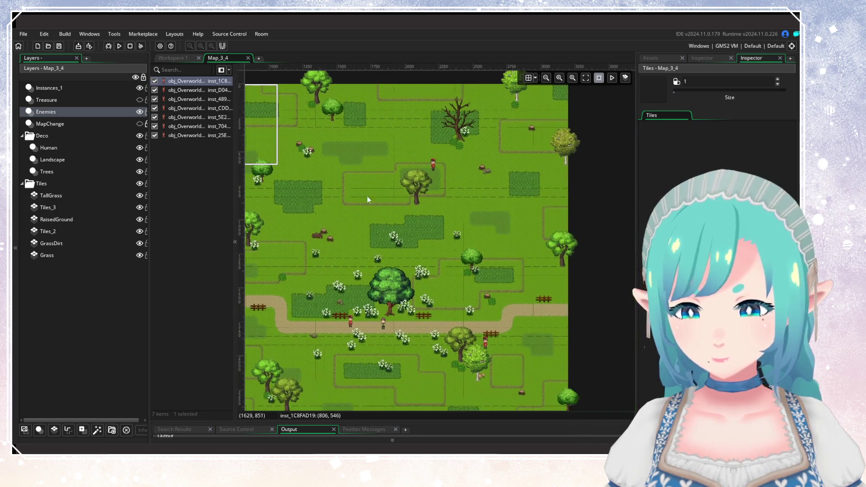
mouse_move(434, 173)
mouse_down()
mouse_move(452, 175)
mouse_move(437, 172)
mouse_up()
scroll(418, 218, down, 5)
scroll(447, 216, left, 10)
scroll(430, 208, up, 4)
scroll(370, 239, right, 2)
scroll(347, 180, down, 7)
drag(462, 139, 464, 224)
scroll(389, 262, left, 5)
scroll(389, 262, up, 3)
drag(402, 269, 408, 208)
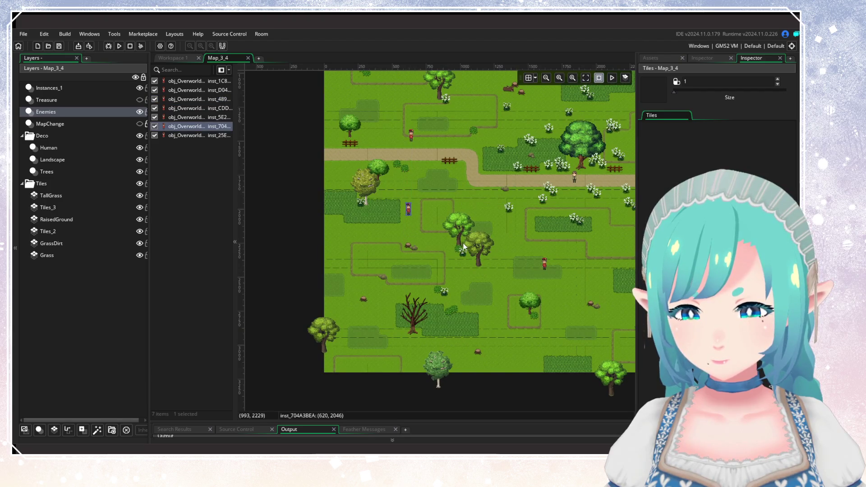
click(464, 253)
Step: Move more enemies lower, including inst_25E further down and inst_CDD down and right
scroll(469, 263, right, 8)
scroll(469, 263, down, 5)
scroll(457, 239, up, 1)
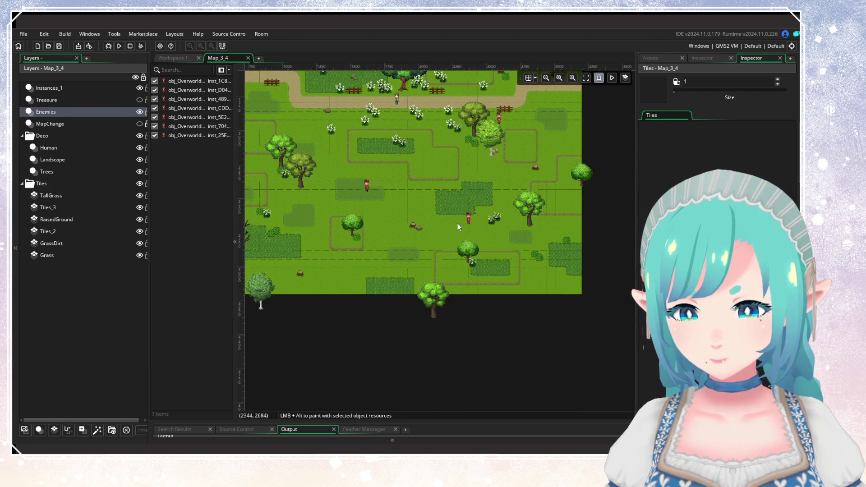
drag(368, 191, 370, 204)
scroll(370, 204, right, 4)
scroll(370, 204, up, 3)
mouse_move(420, 253)
mouse_down()
mouse_move(415, 277)
mouse_move(390, 272)
mouse_up()
scroll(414, 319, up, 4)
scroll(415, 319, right, 1)
drag(438, 232, 465, 247)
click(467, 194)
scroll(467, 194, up, 4)
scroll(467, 194, left, 1)
mouse_move(463, 301)
mouse_down()
mouse_move(563, 294)
mouse_move(611, 272)
mouse_up()
Step: Move inst_5E2 and inst_D04 upward and readjust inst_489 and inst_25E positions
mouse_move(377, 284)
mouse_down()
mouse_move(386, 267)
mouse_move(377, 237)
mouse_move(361, 232)
mouse_up()
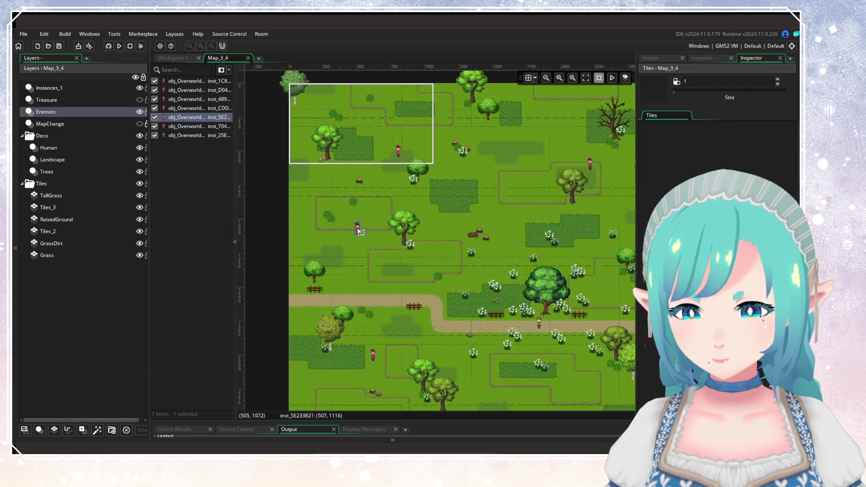
scroll(459, 252, right, 3)
mouse_move(538, 268)
mouse_down()
mouse_move(542, 207)
mouse_move(533, 215)
mouse_up()
scroll(382, 240, left, 5)
scroll(383, 240, up, 2)
click(445, 179)
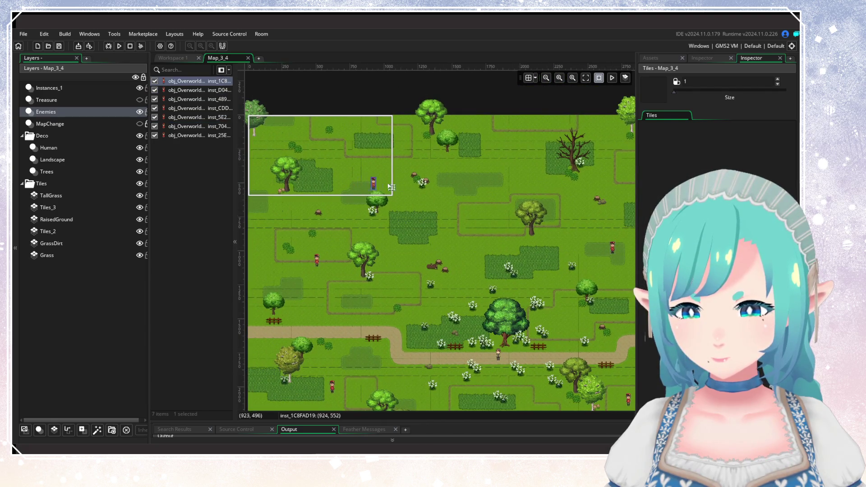
drag(445, 180, 445, 178)
scroll(433, 176, down, 5)
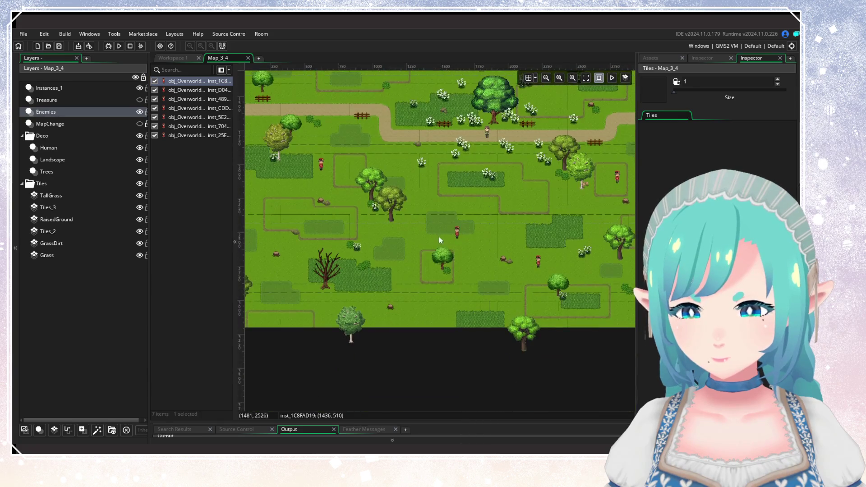
scroll(447, 258, left, 2)
scroll(472, 280, up, 1)
click(359, 182)
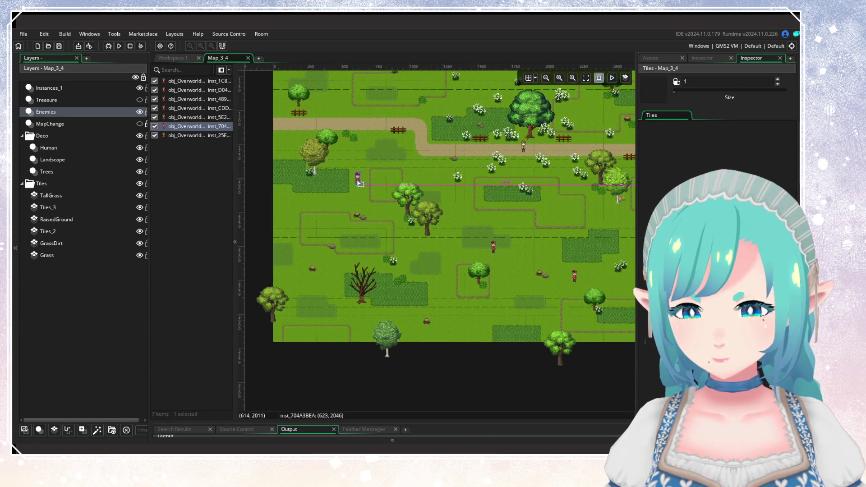
click(493, 249)
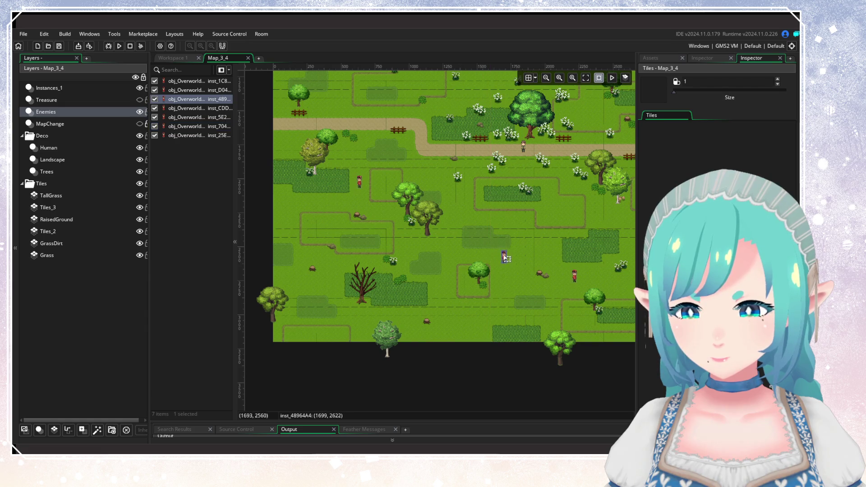
scroll(542, 273, right, 3)
scroll(442, 277, up, 1)
drag(428, 271, 436, 268)
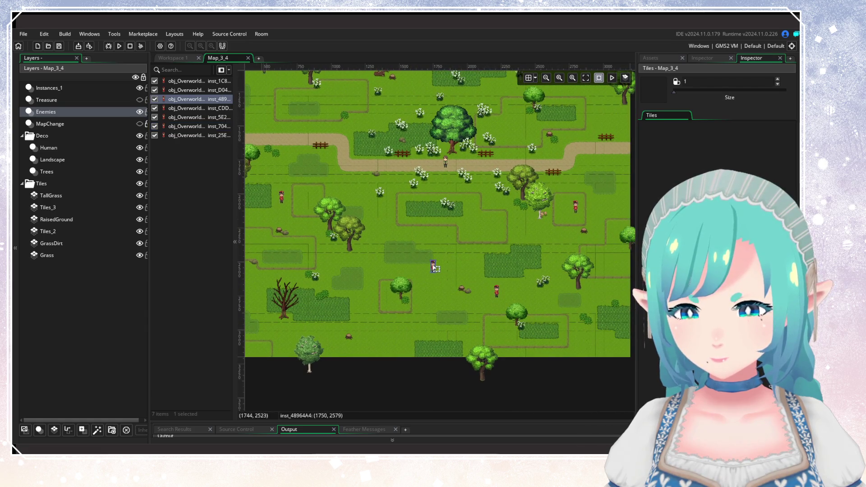
drag(365, 269, 345, 288)
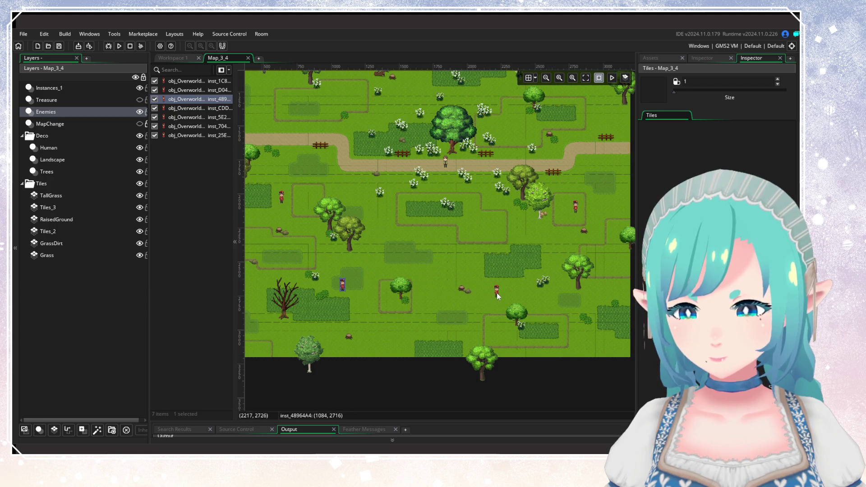
drag(497, 295, 515, 296)
scroll(523, 271, right, 3)
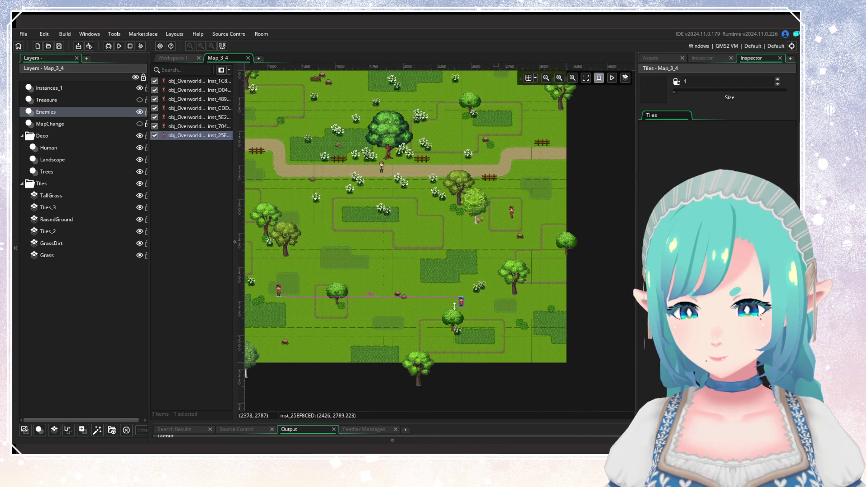
drag(463, 306, 451, 301)
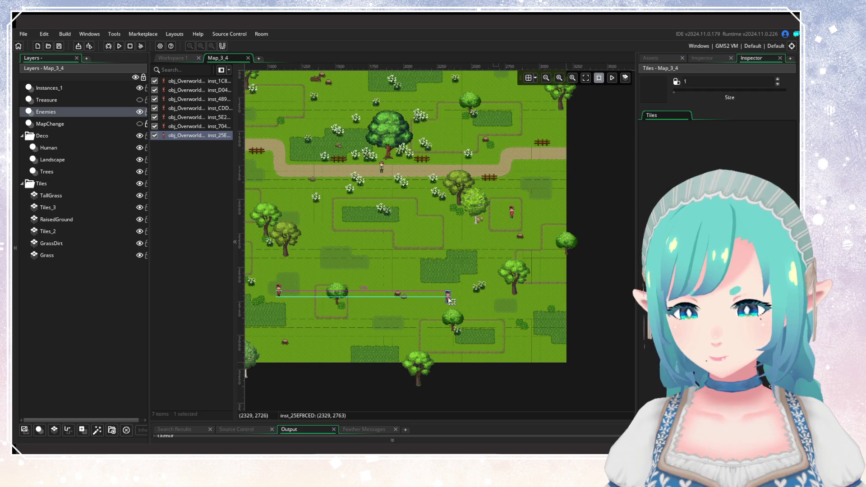
click(401, 266)
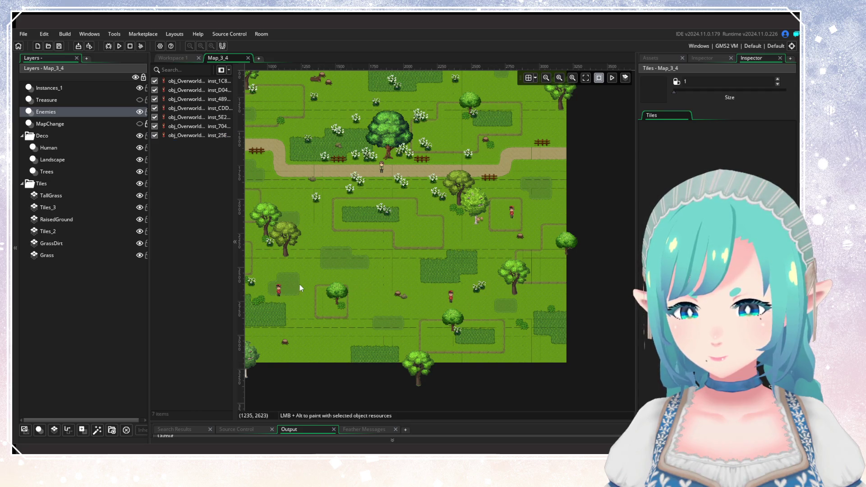
Step: Bring the room's top edge into view and select the inst_25E enemy
drag(300, 284, 410, 264)
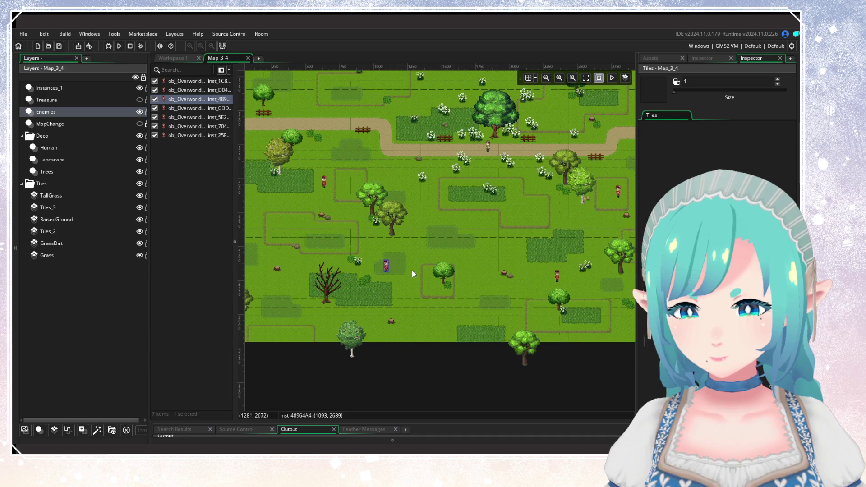
scroll(412, 269, up, 5)
scroll(412, 270, right, 3)
scroll(436, 308, up, 2)
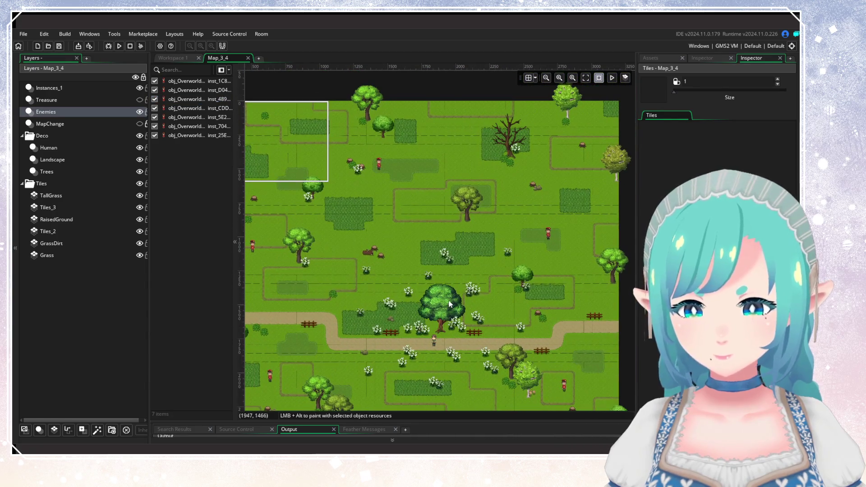
mouse_move(448, 277)
mouse_down()
mouse_move(512, 302)
mouse_move(522, 285)
mouse_up()
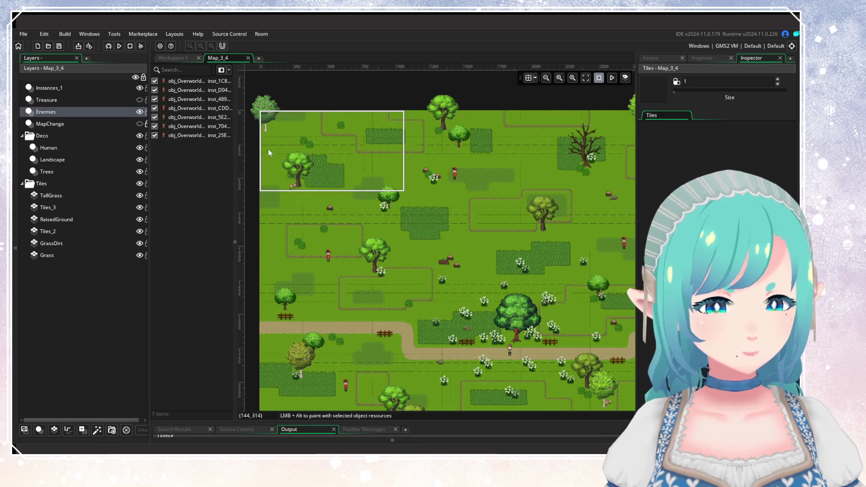
click(192, 136)
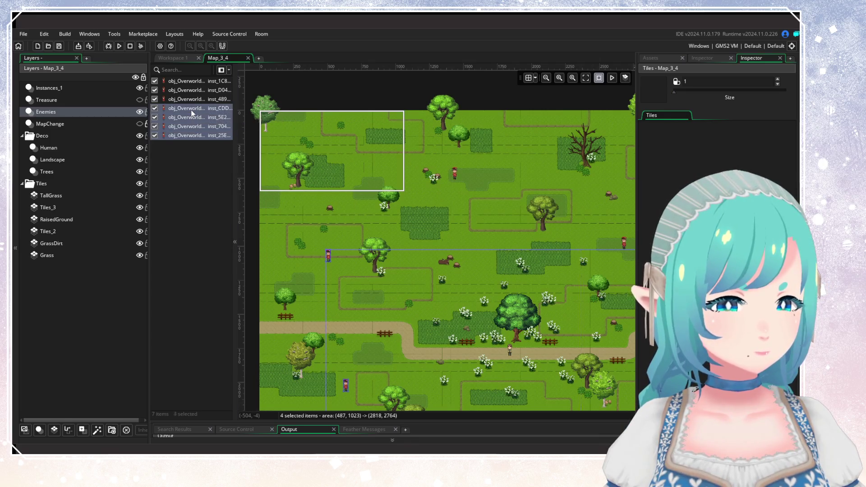
Step: Hide the Enemies layer, untick all ten Treasure obj_Sparkle instances, then tick the first one
click(189, 155)
click(139, 111)
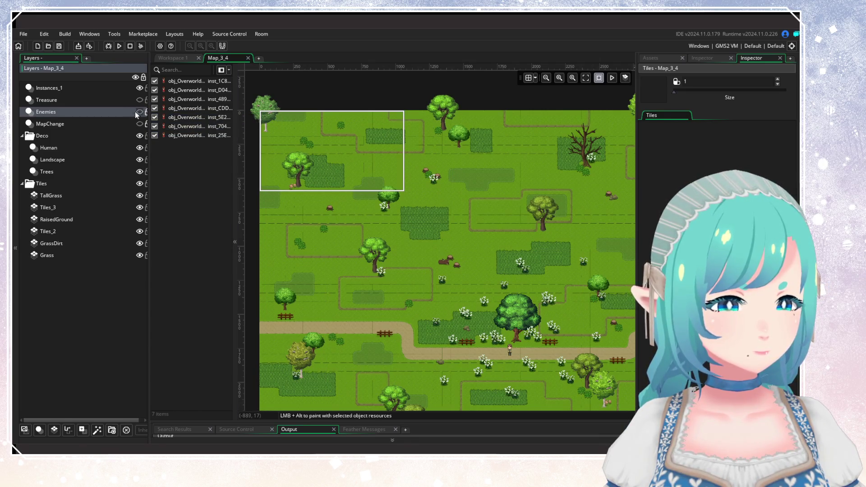
click(126, 99)
click(138, 100)
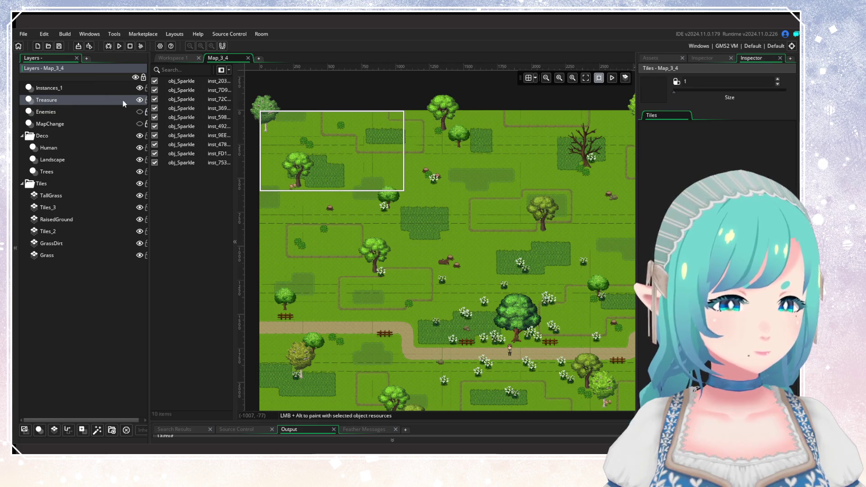
click(174, 81)
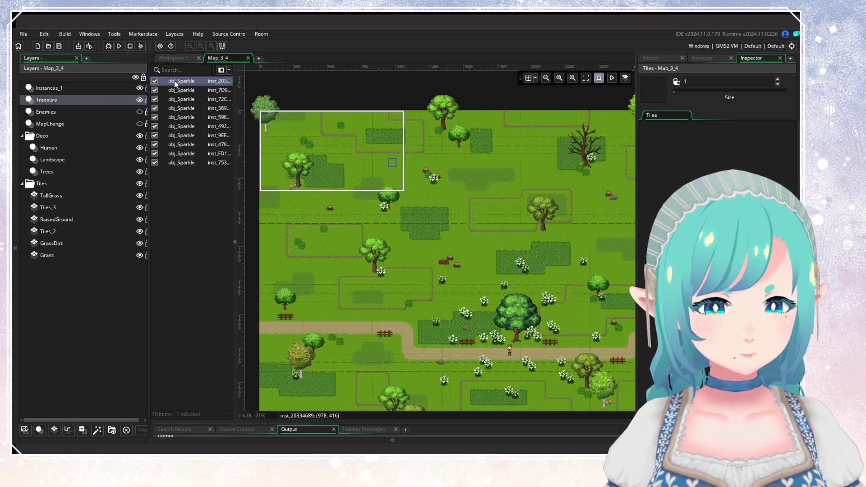
shift+click(182, 162)
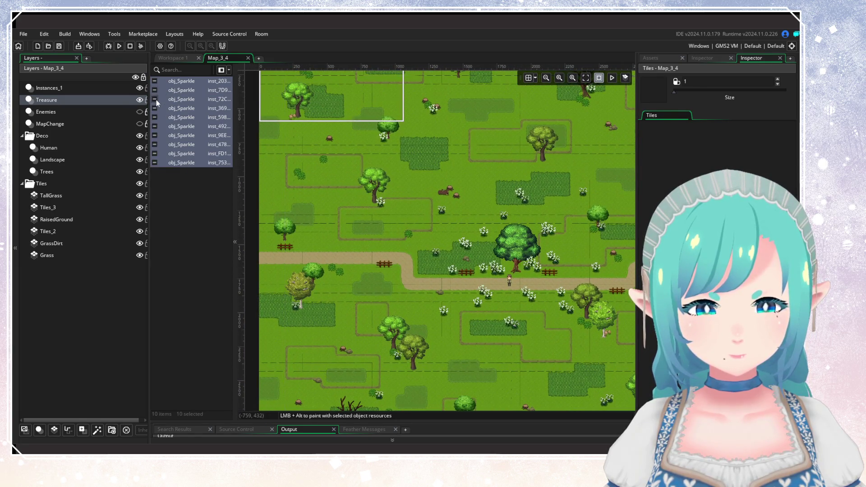
click(155, 99)
click(176, 82)
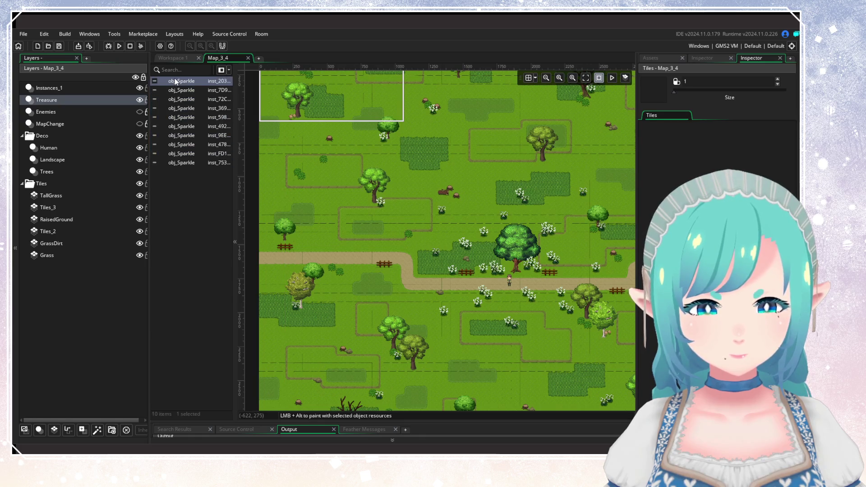
click(154, 81)
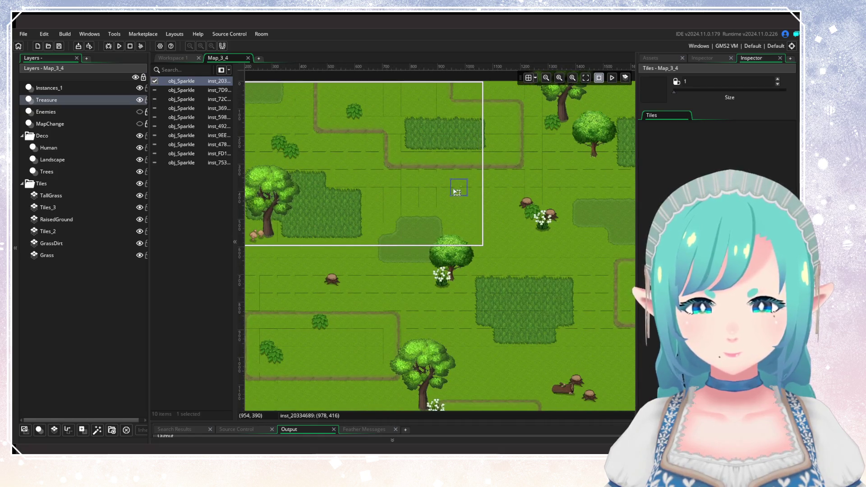
Step: Move the first sparkle onto the bush by the tree and the second onto the tall-grass flowers
mouse_move(427, 247)
mouse_down()
mouse_move(363, 254)
mouse_move(474, 288)
mouse_up()
drag(521, 241, 341, 205)
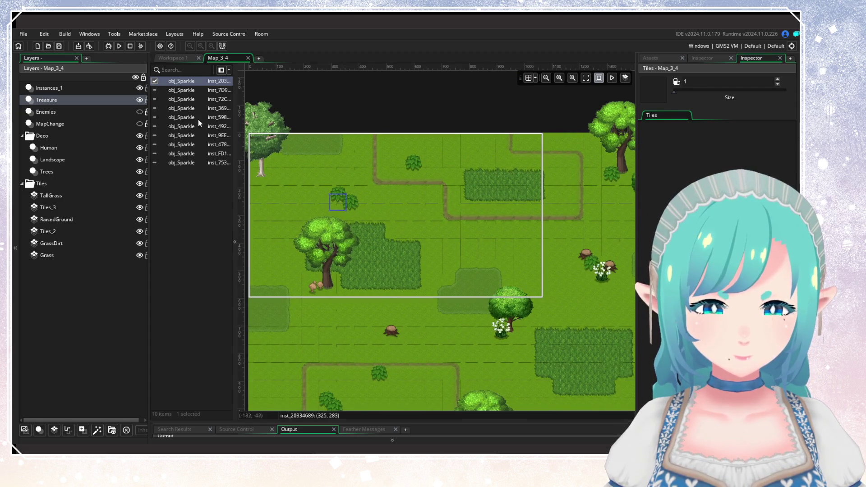
click(185, 90)
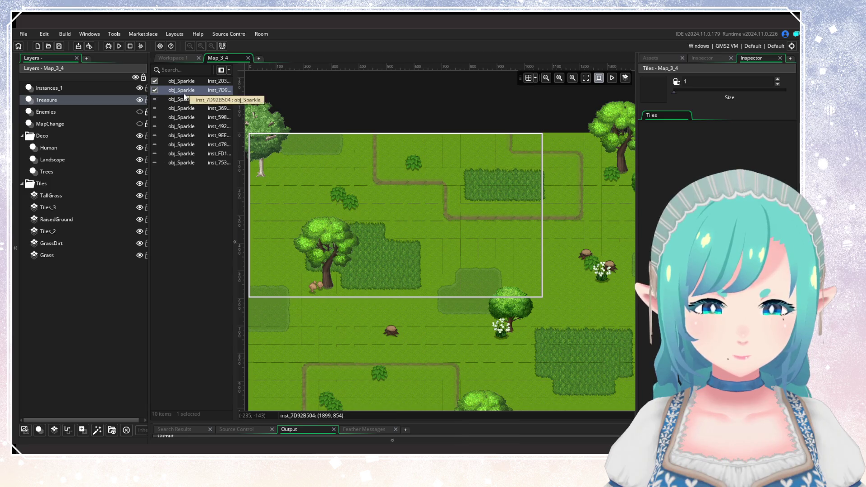
double_click(183, 93)
click(488, 151)
mouse_move(376, 177)
mouse_down()
mouse_move(415, 206)
mouse_move(444, 213)
mouse_move(390, 297)
mouse_up()
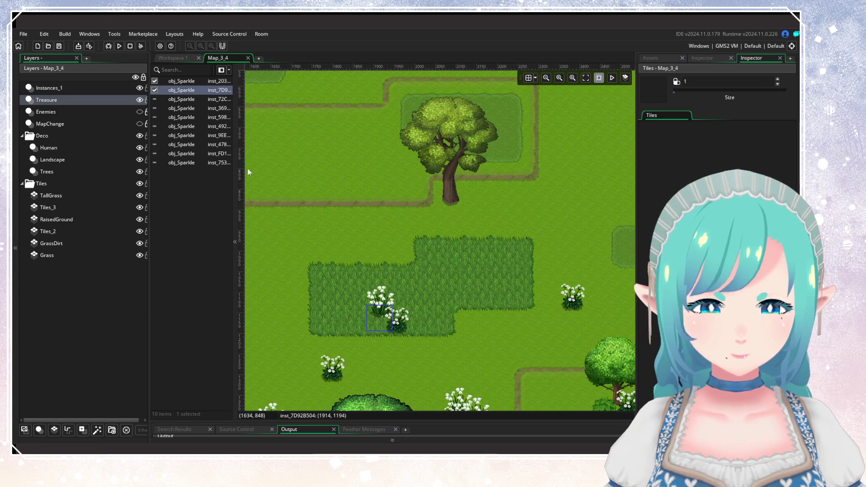
Step: Tick the third and fourth sparkles, placing them on the tree stump and beside the fence
click(189, 99)
click(155, 99)
double_click(184, 99)
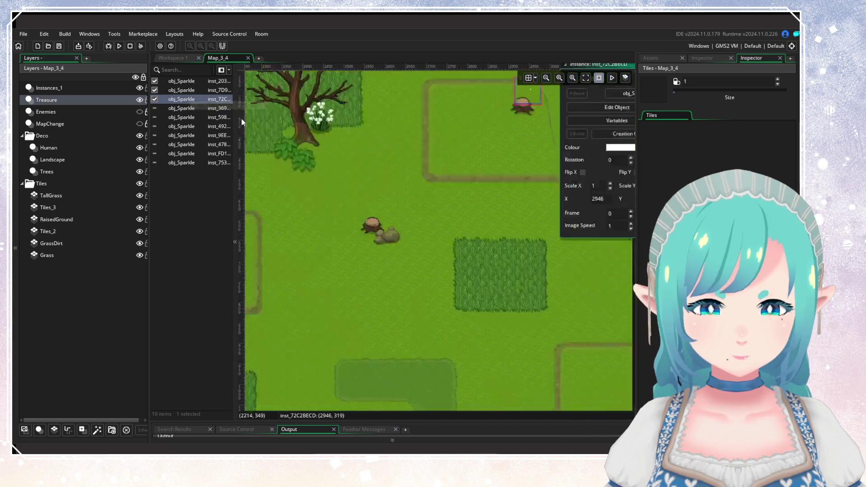
click(488, 152)
drag(352, 179, 346, 195)
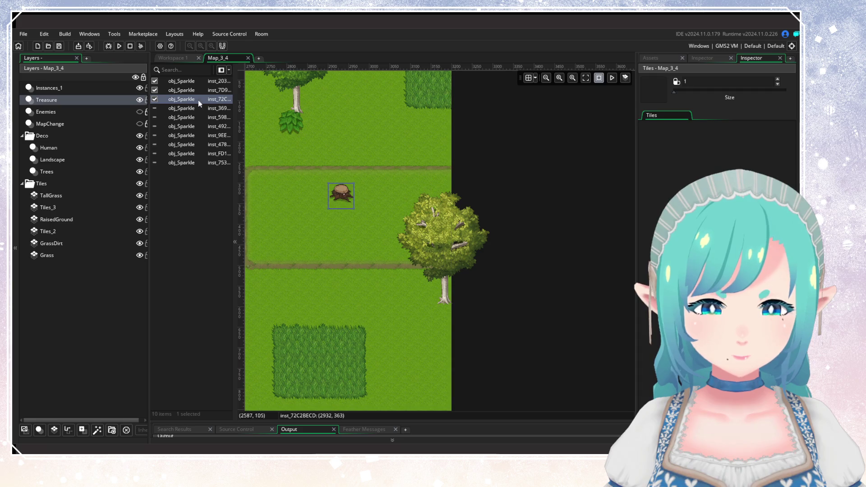
click(177, 108)
double_click(174, 108)
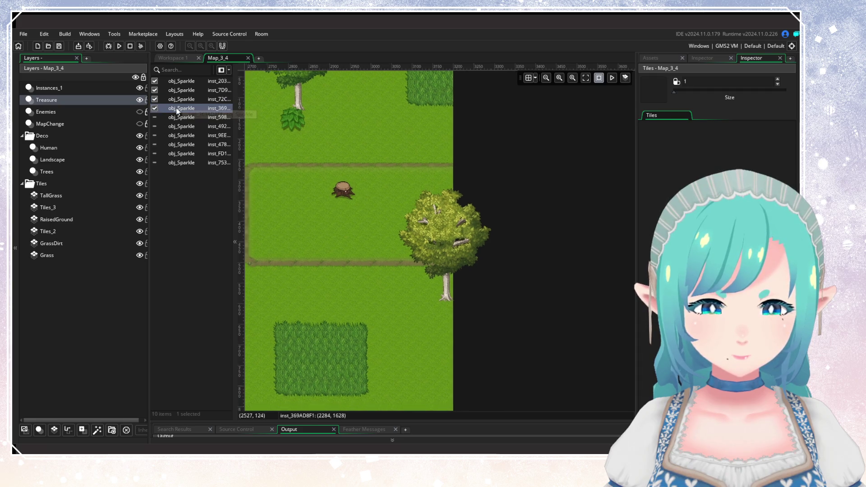
click(488, 151)
scroll(369, 212, left, 5)
drag(445, 185, 401, 234)
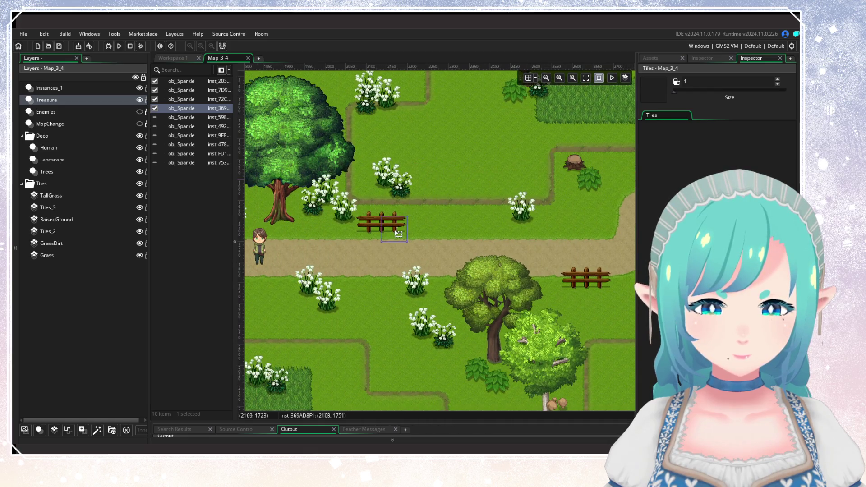
Step: Tick the fifth and sixth sparkles, placing them on the rock and under the tree
click(186, 118)
click(154, 118)
double_click(185, 118)
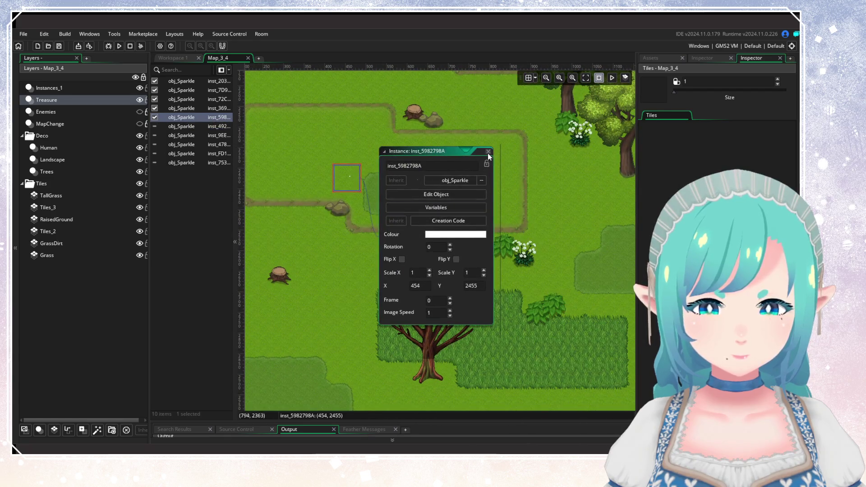
click(487, 152)
drag(351, 178, 342, 210)
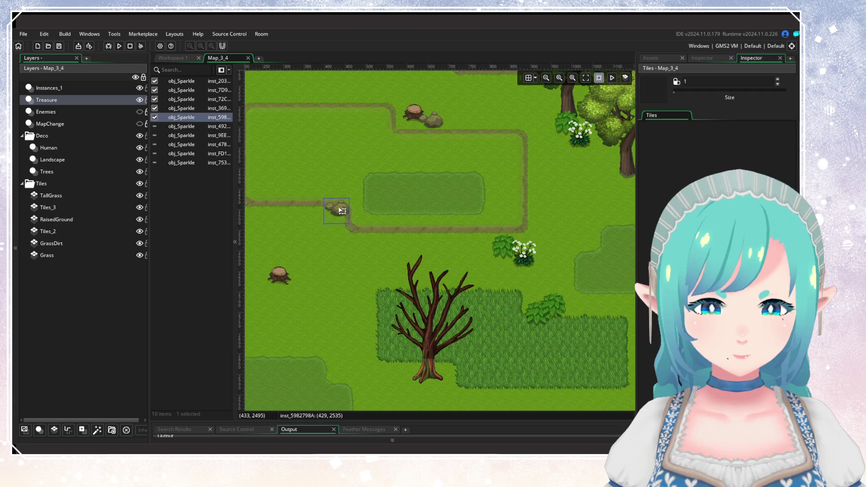
click(159, 128)
click(155, 127)
double_click(194, 130)
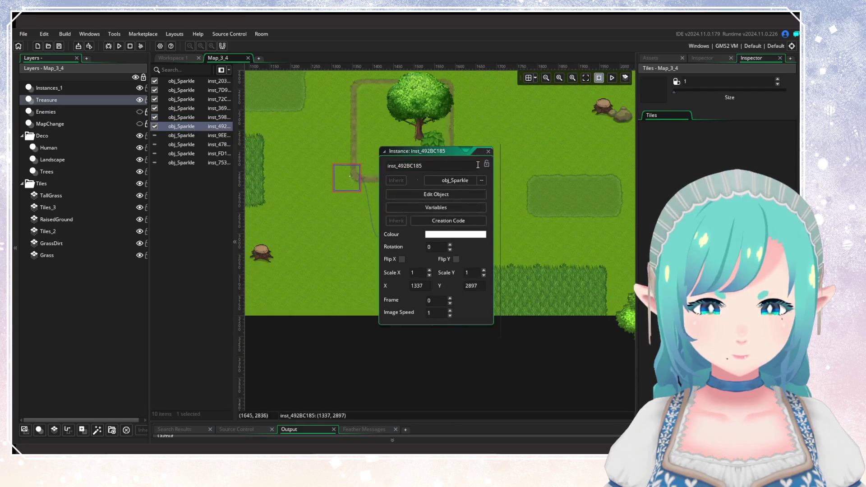
click(488, 152)
drag(349, 184, 418, 156)
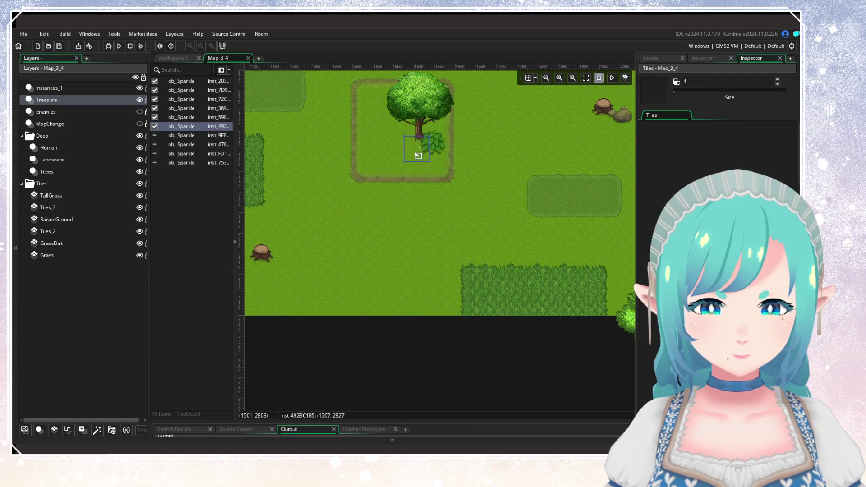
Step: Tick the seventh sparkle onto a tree stump and switch on the eighth sparkle
click(192, 137)
click(154, 136)
double_click(191, 136)
drag(351, 175, 318, 190)
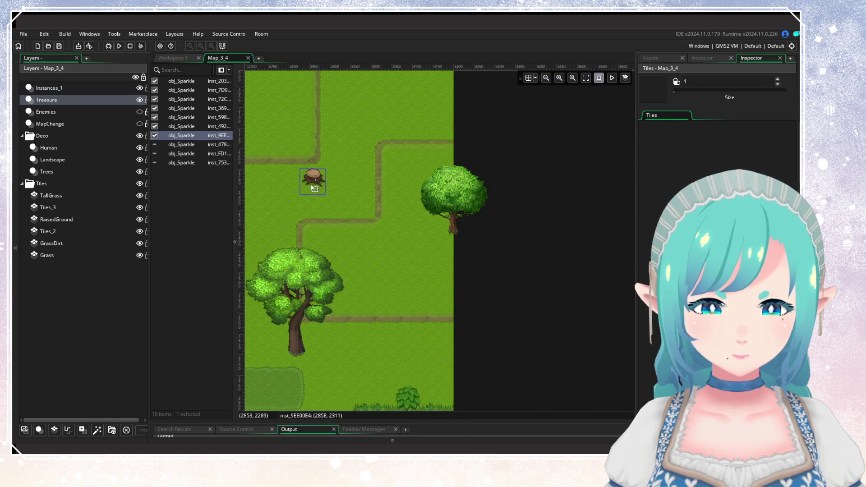
click(154, 144)
double_click(180, 144)
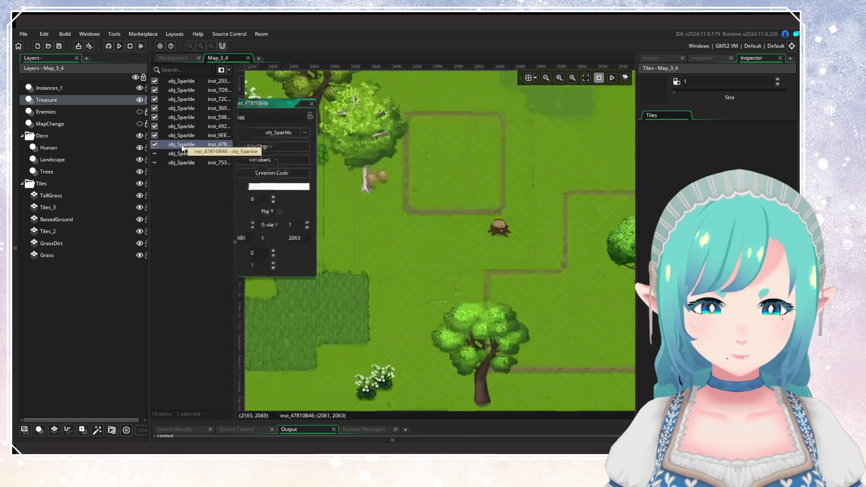
mouse_move(342, 184)
mouse_down()
mouse_move(415, 237)
mouse_move(435, 233)
mouse_move(427, 187)
mouse_up()
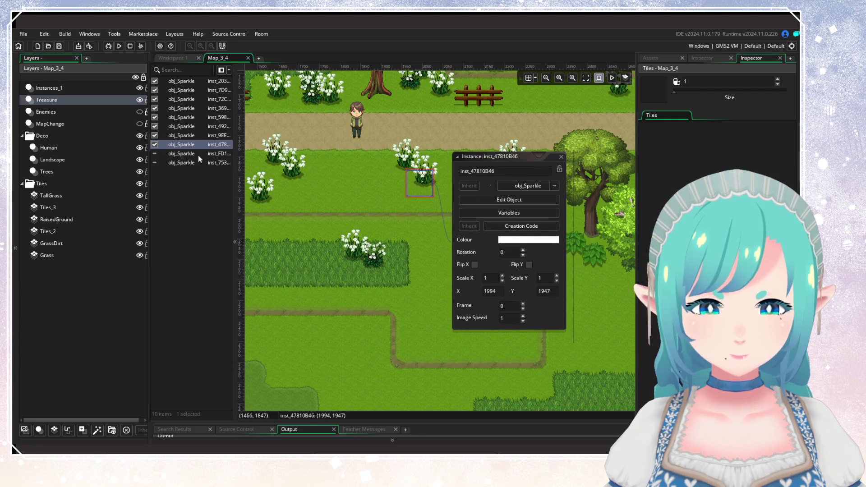
Step: Tick the ninth sparkle onto the flowers and shift the tenth slightly right and down
click(173, 155)
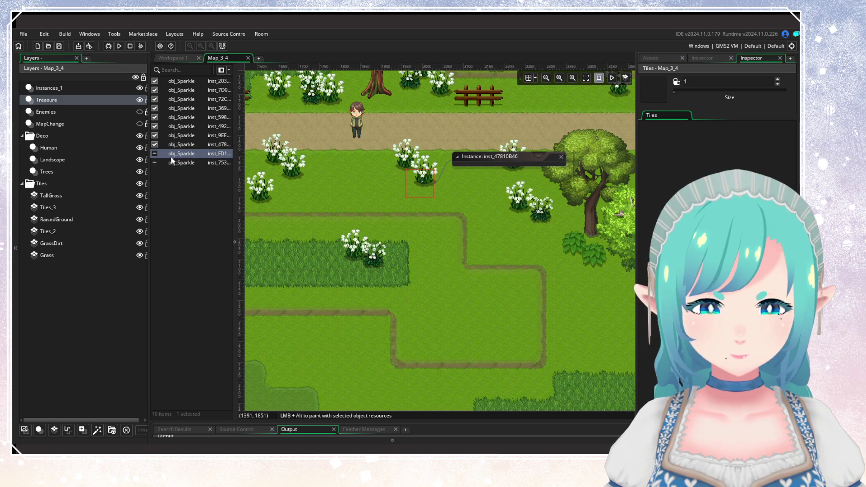
click(154, 154)
double_click(186, 154)
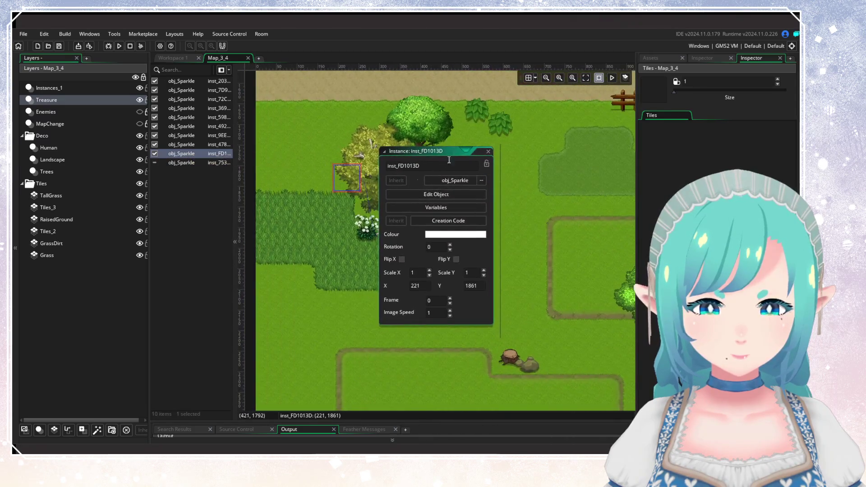
click(487, 152)
drag(354, 184, 354, 194)
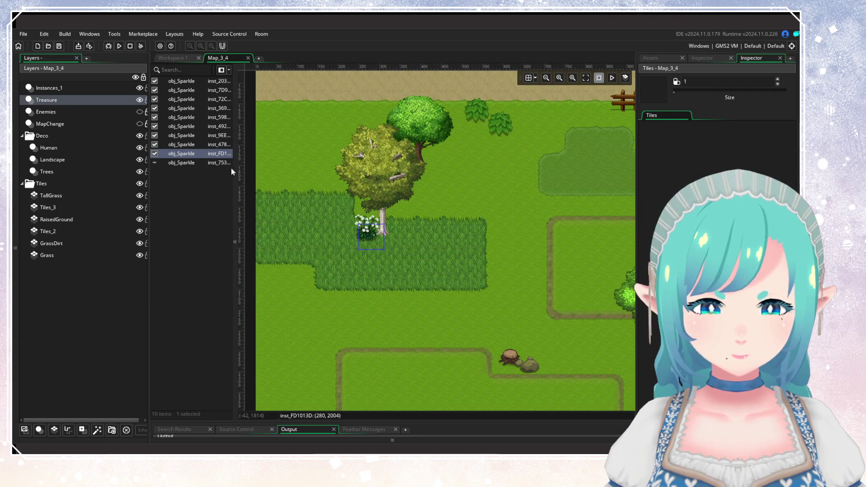
double_click(192, 164)
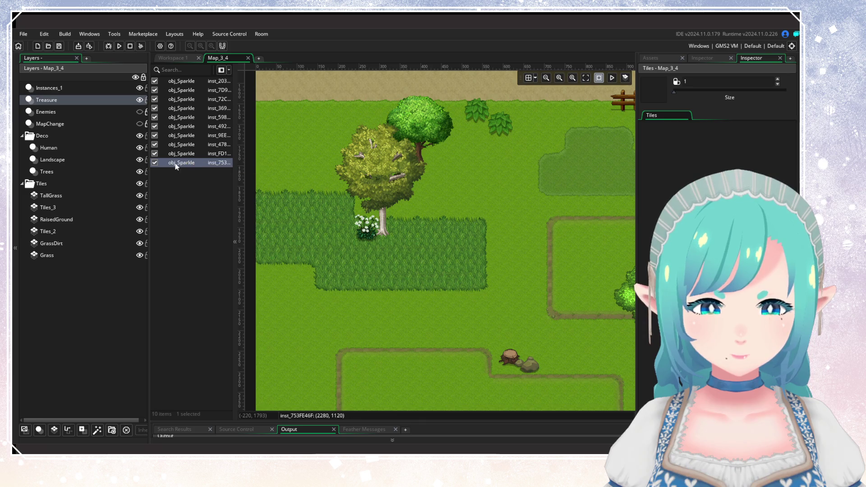
click(488, 153)
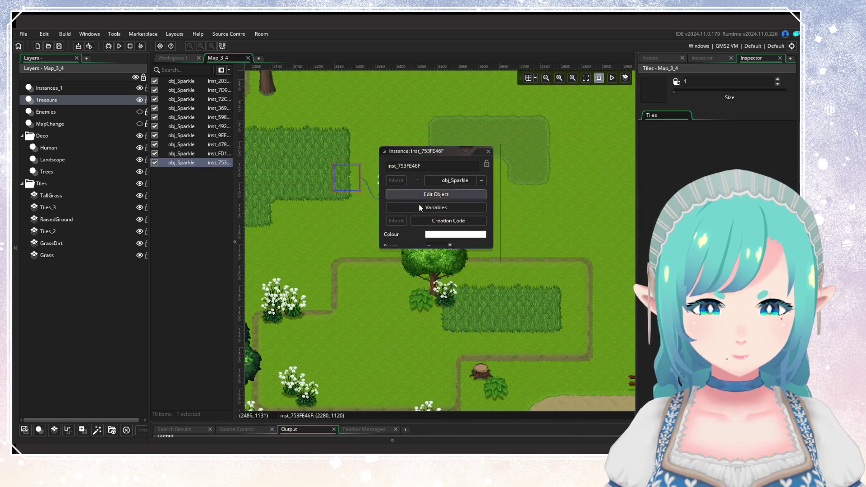
drag(354, 181, 396, 199)
click(439, 204)
scroll(439, 204, down, 5)
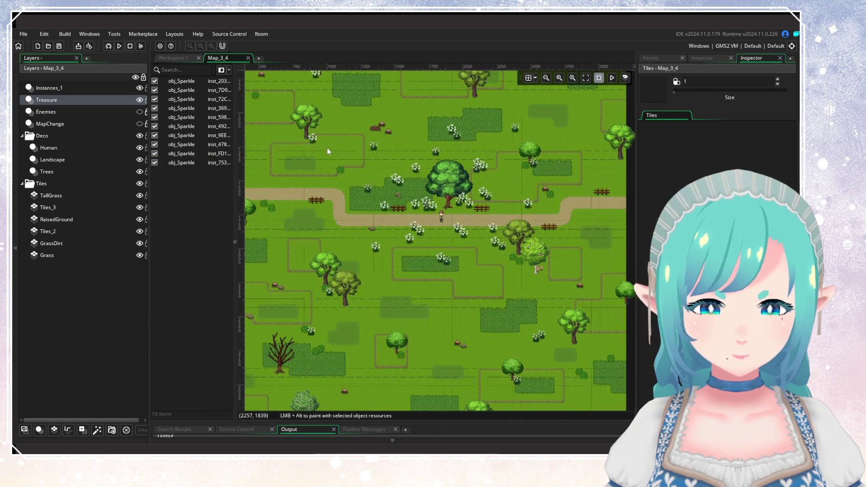
Step: Make the Enemies and MapChange layers visible again and launch a test run with F5
click(139, 111)
click(140, 124)
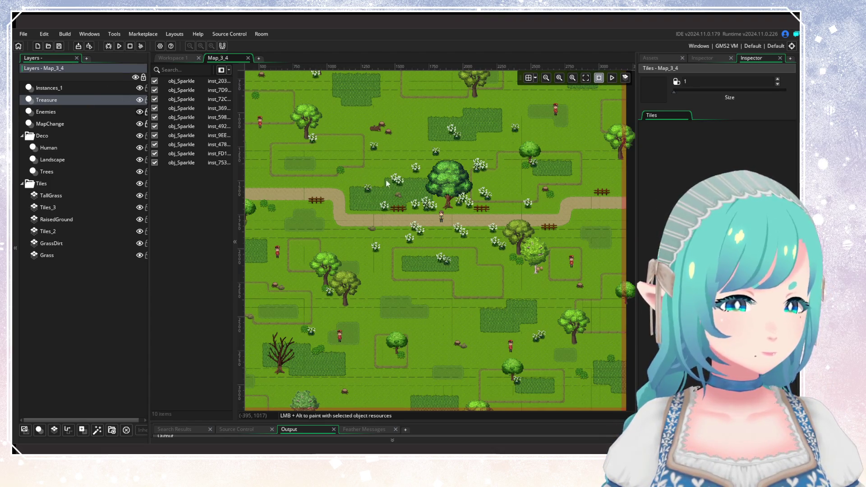
mouse_move(475, 242)
mouse_down()
mouse_move(470, 143)
mouse_move(481, 256)
mouse_up()
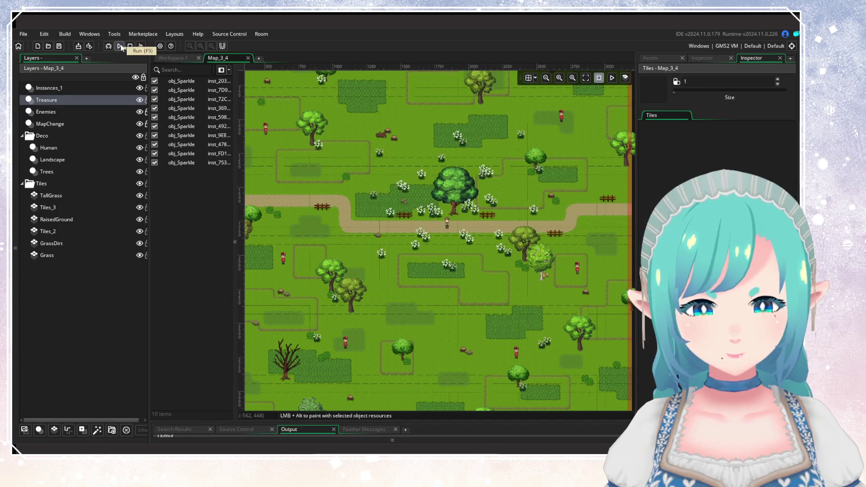
mouse_move(395, 158)
mouse_down()
mouse_move(422, 242)
mouse_move(439, 257)
mouse_up()
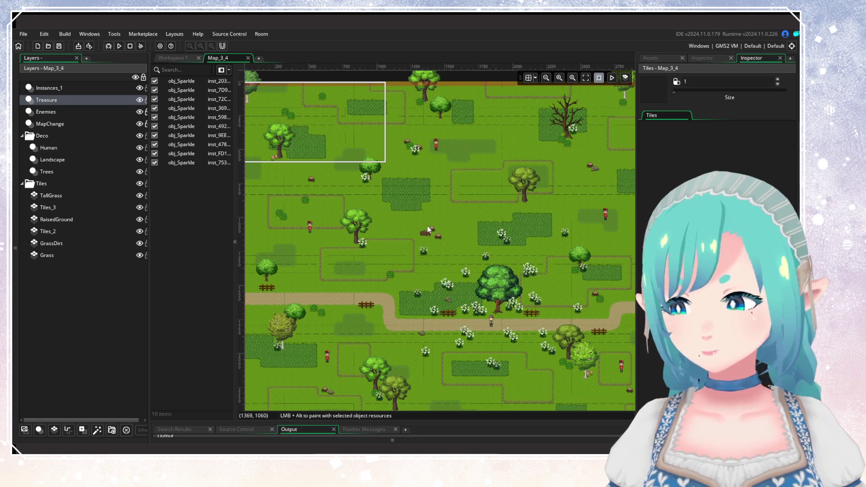
key(F5)
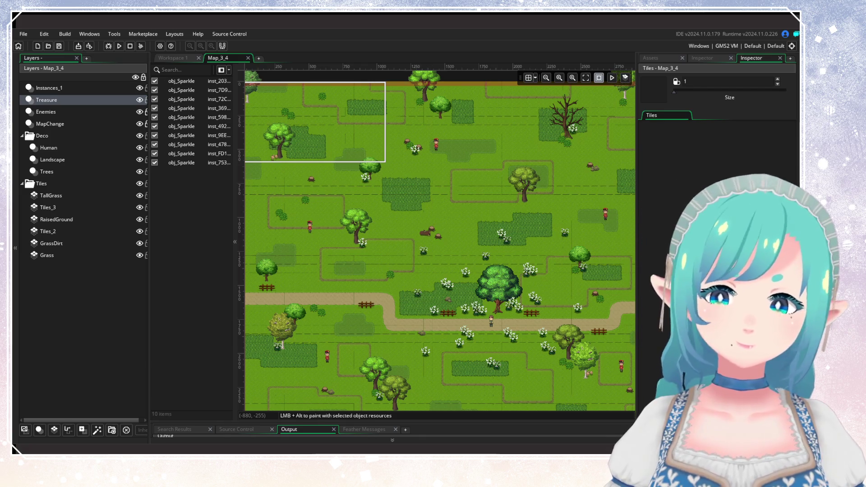
Step: Load save slot 1 and walk the hero off the beach into the next map
key(Return)
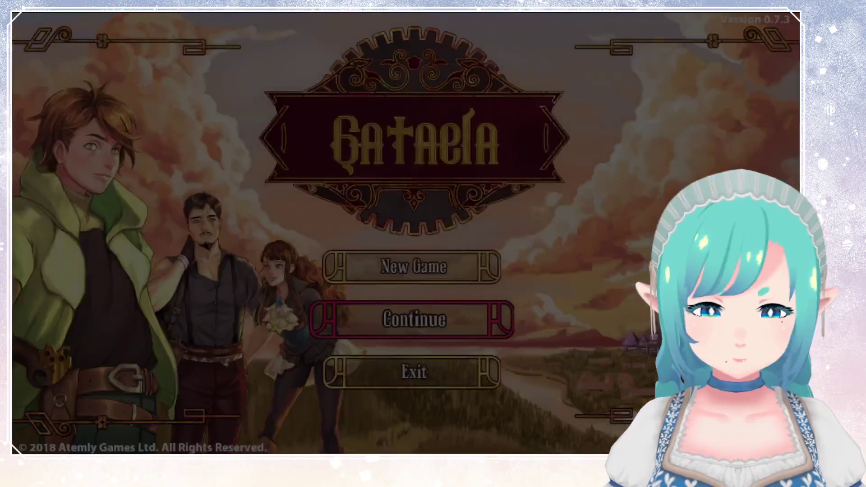
key(Return)
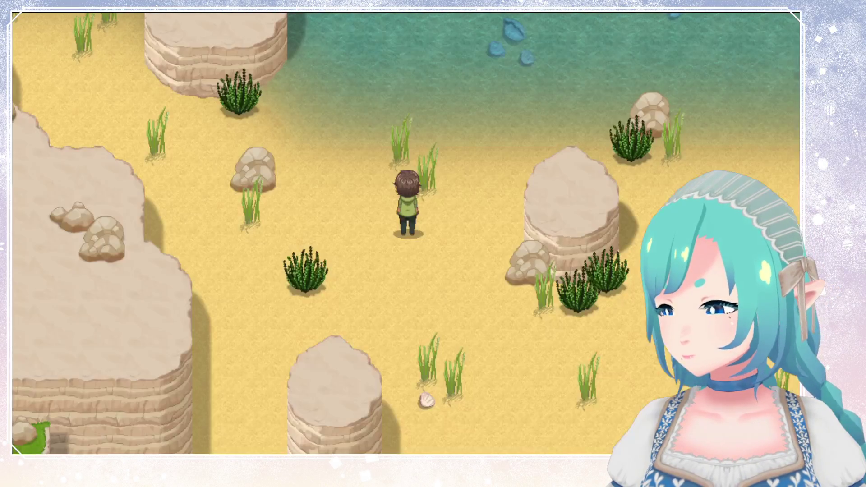
key(Down)
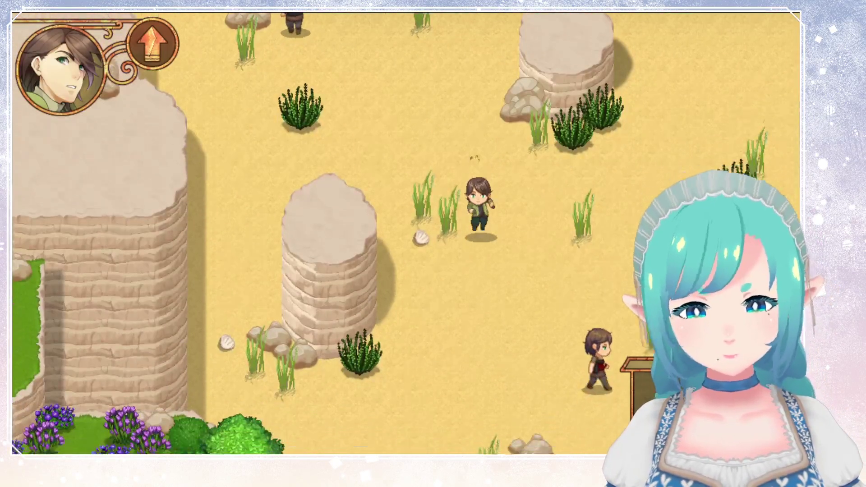
key(Right)
key(Down)
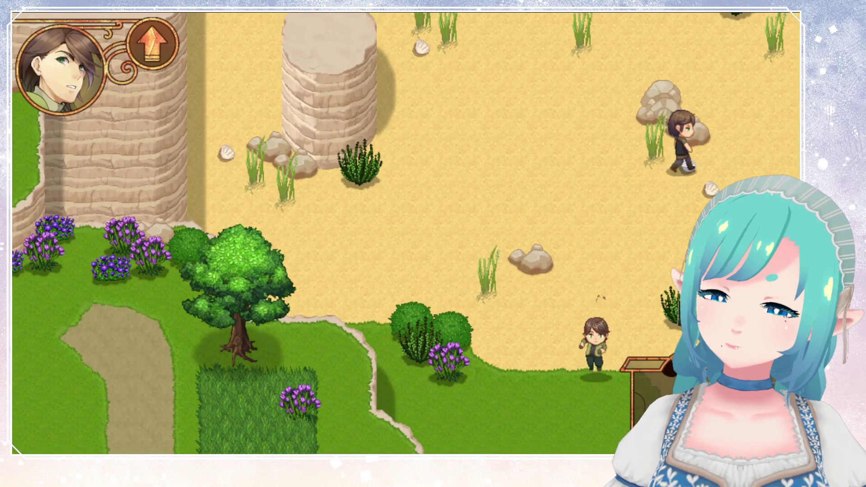
key(Down)
key(Right)
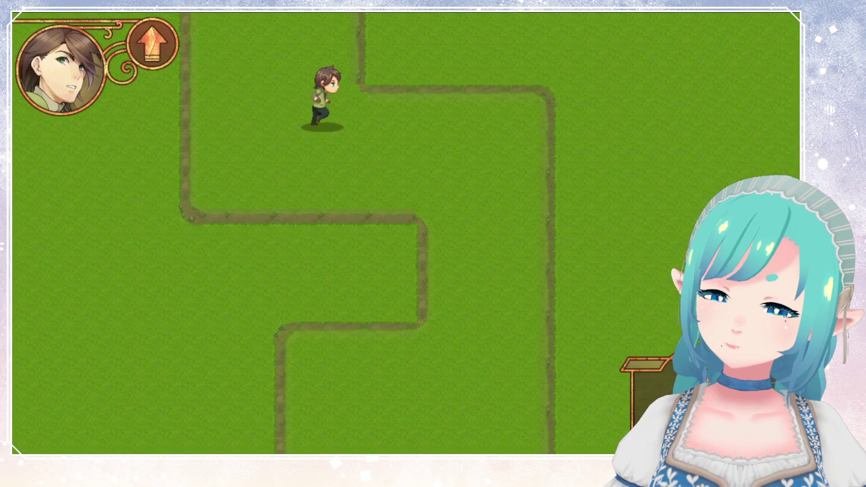
Step: Run the hero down the path past the snake enemy and off the bottom edge
key(Down)
key(Down)
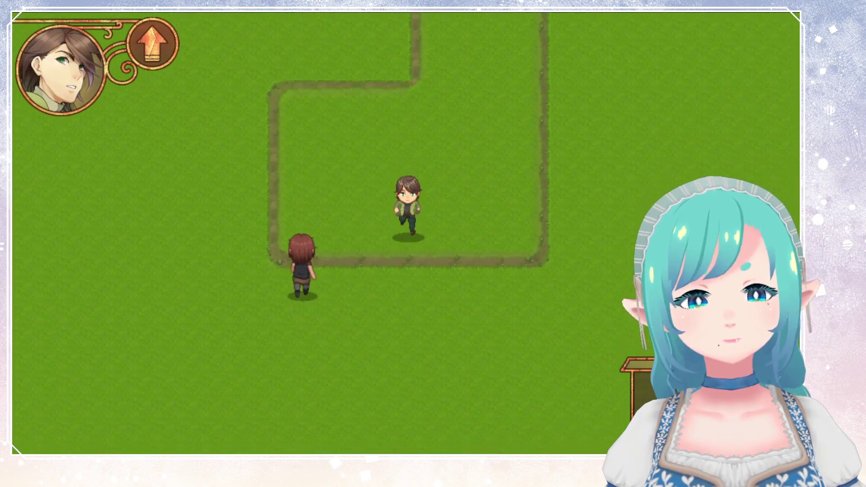
key(Down)
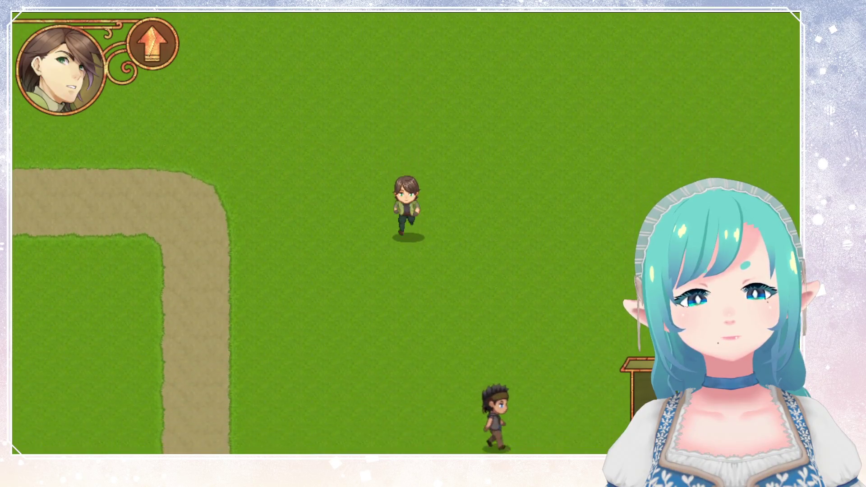
key(Right)
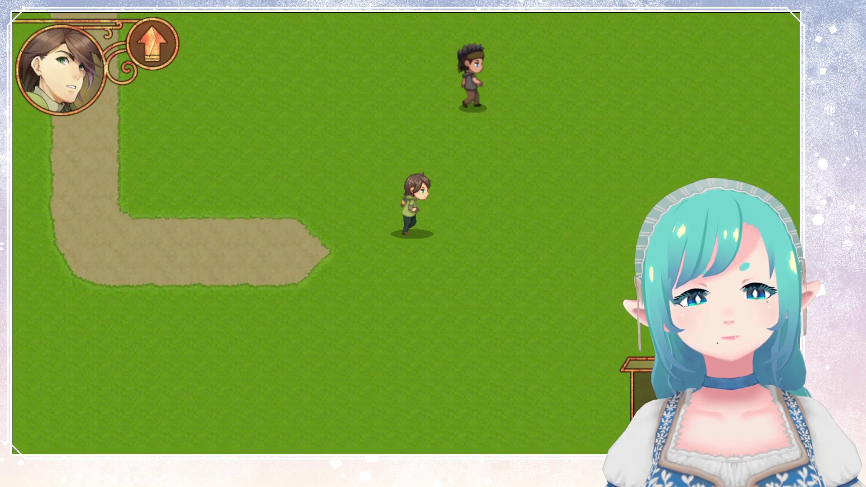
key(Down)
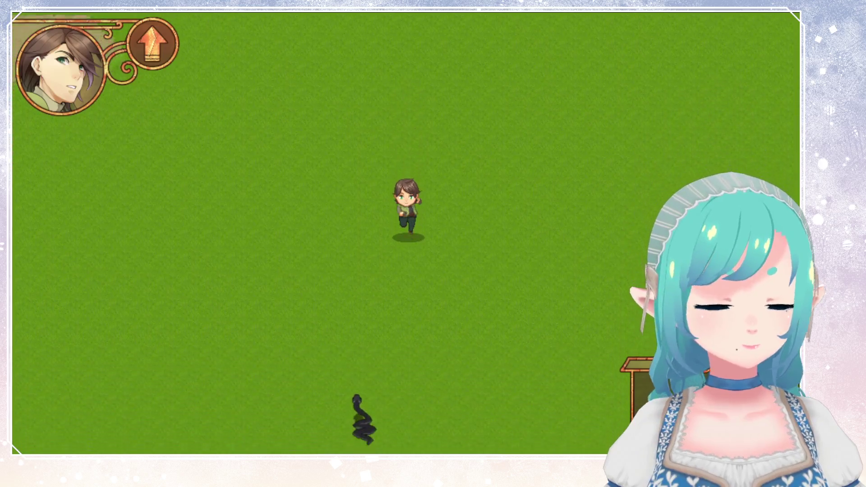
key(Down)
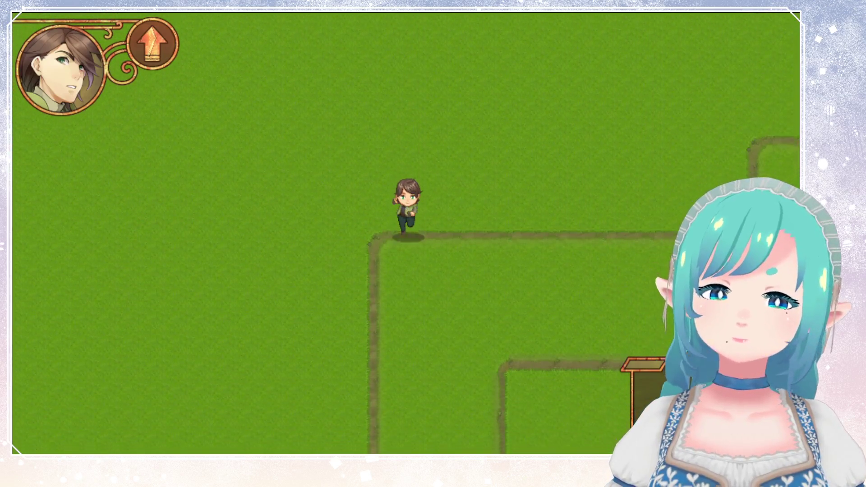
key(Down)
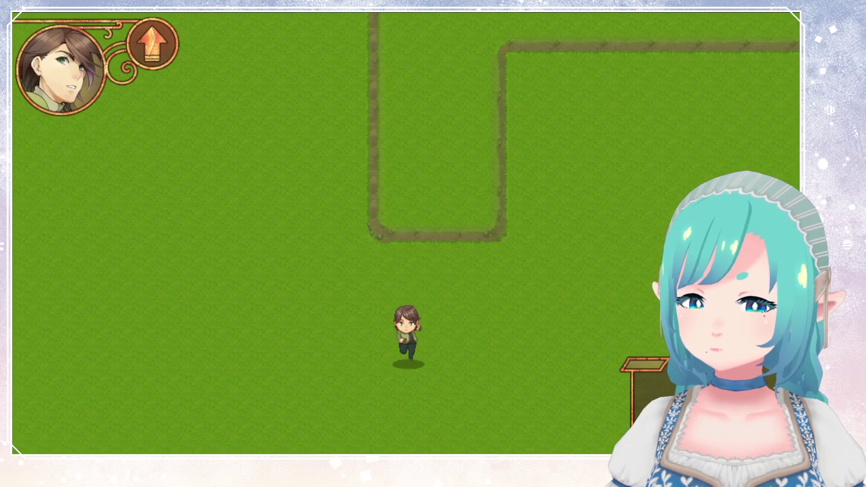
Step: Walk the hero through the tall grass and forest, around the big tree, toward the dirt road
key(Down)
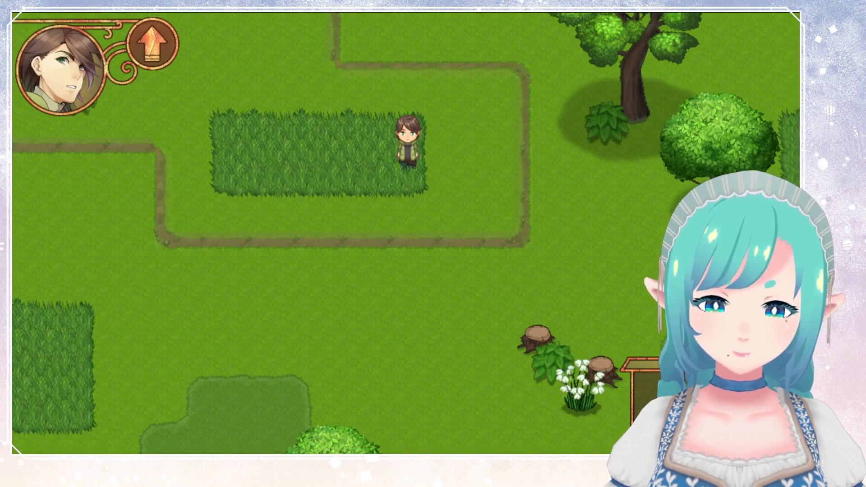
key(Right)
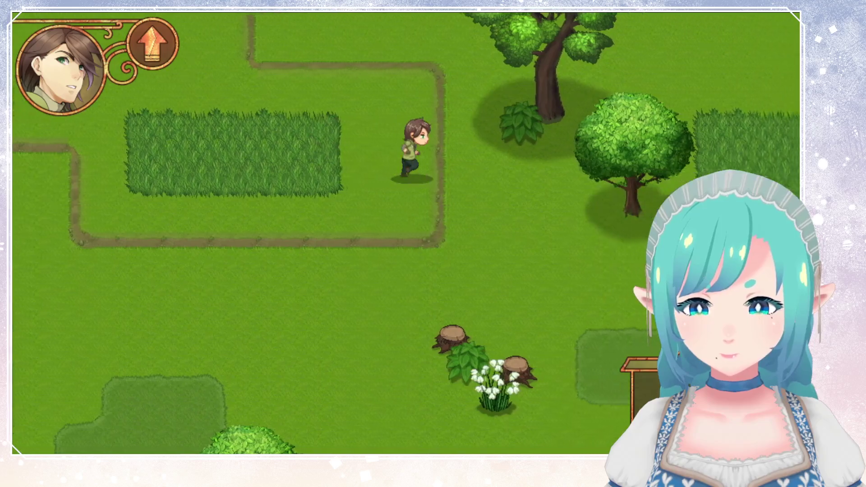
key(Up)
key(Left)
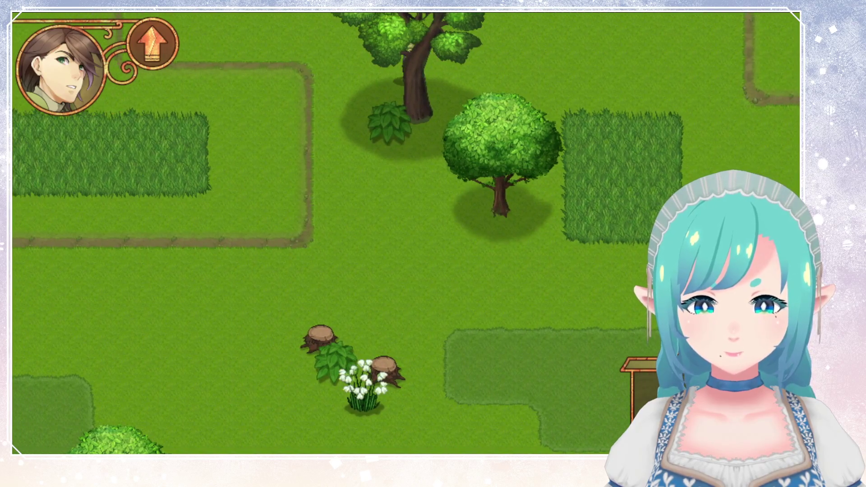
key(Left)
key(Down)
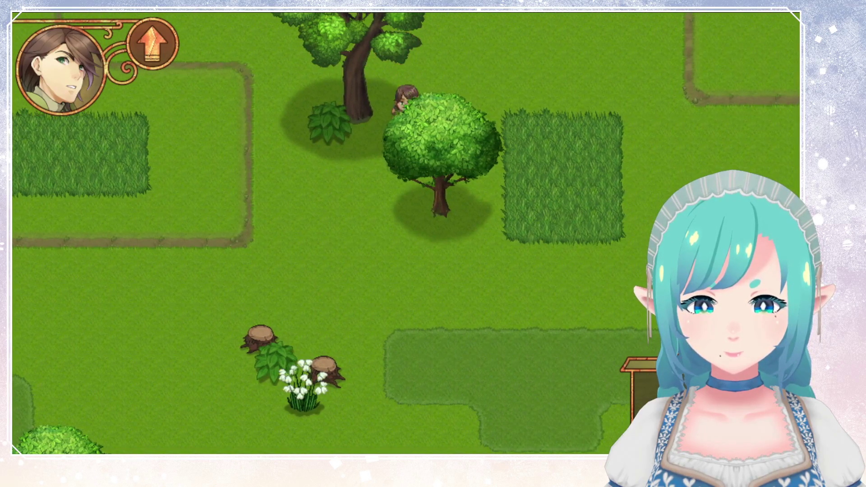
key(Down)
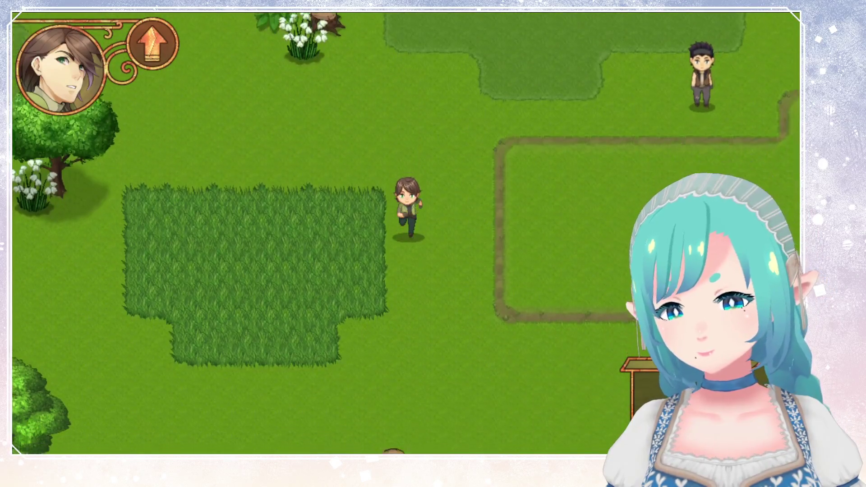
key(Right)
key(Down)
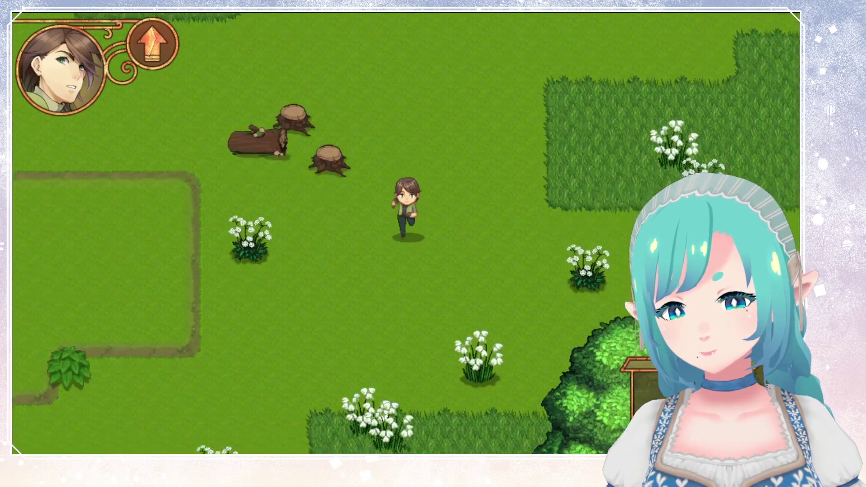
key(Right)
key(Down)
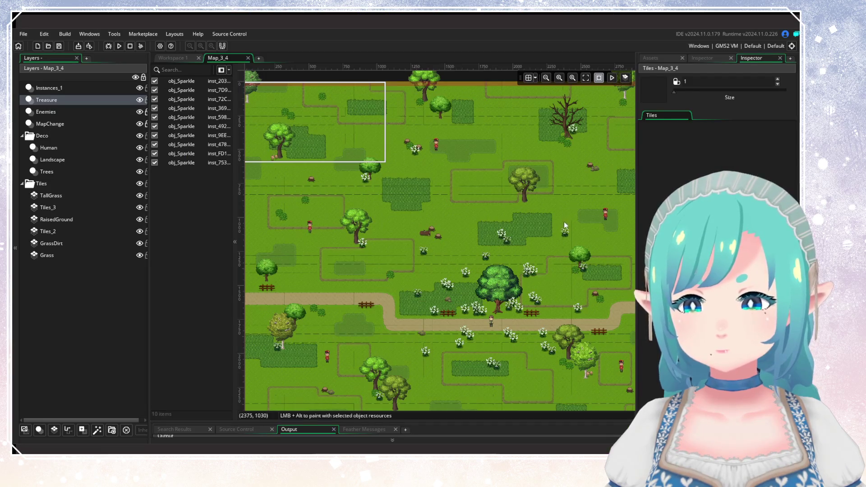
mouse_move(564, 221)
mouse_down()
mouse_move(450, 140)
mouse_move(466, 133)
mouse_up()
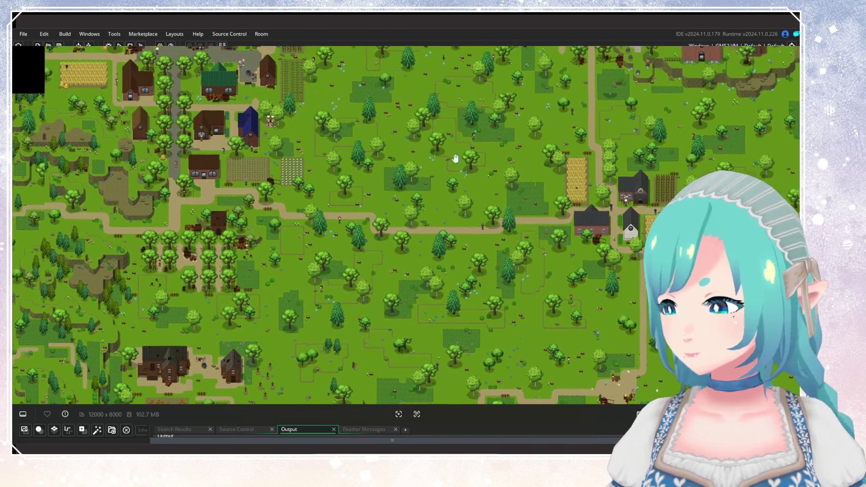
Step: Scroll down in the Map_3_4 room editor view
scroll(502, 241, down, 2)
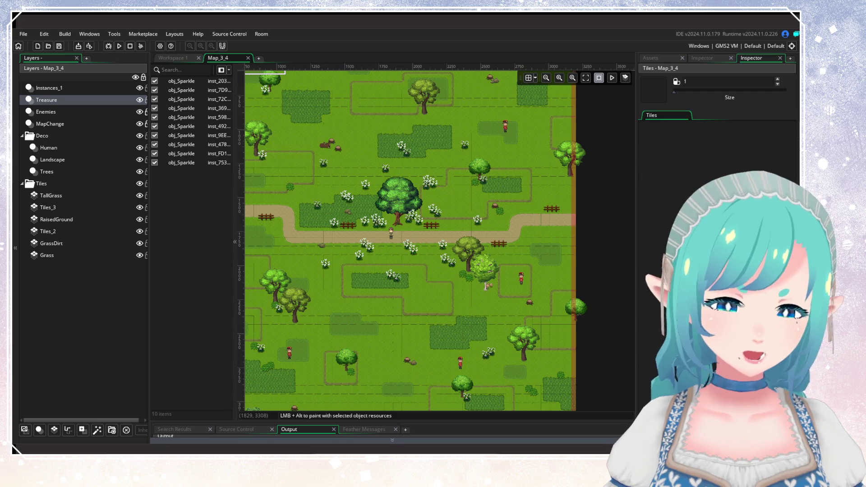
Step: Show the 12000 x 8000 world map, zooming out to towns and coast, then centring the forest area
key(alt+Tab)
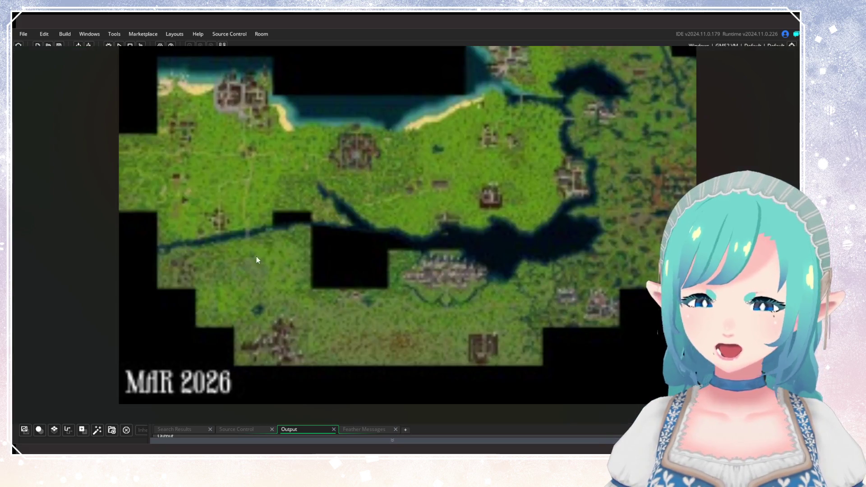
scroll(190, 169, up, 2)
scroll(96, 149, up, 5)
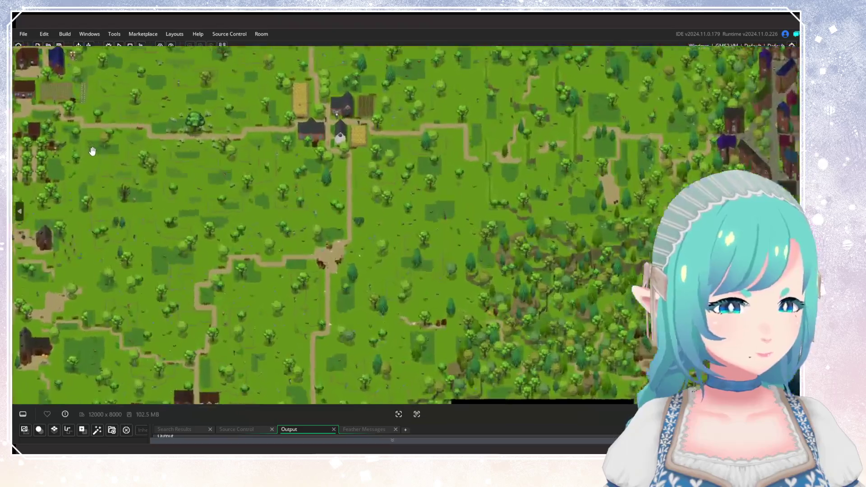
scroll(325, 286, down, 3)
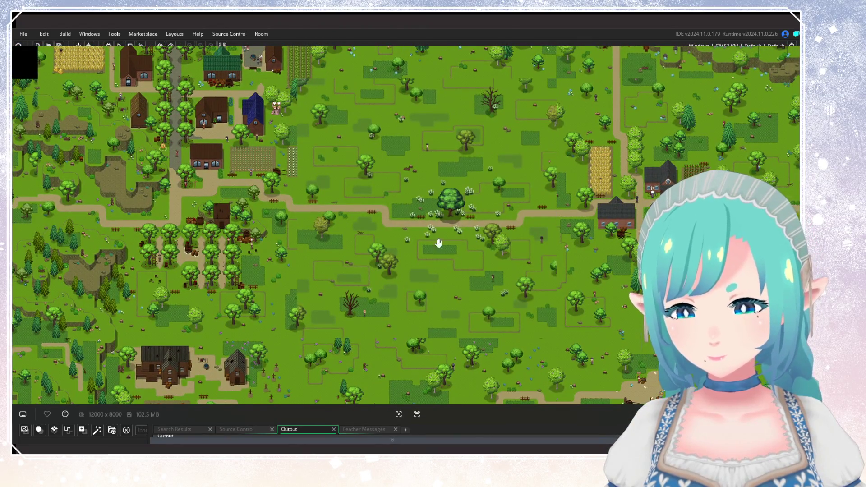
drag(437, 198, 456, 244)
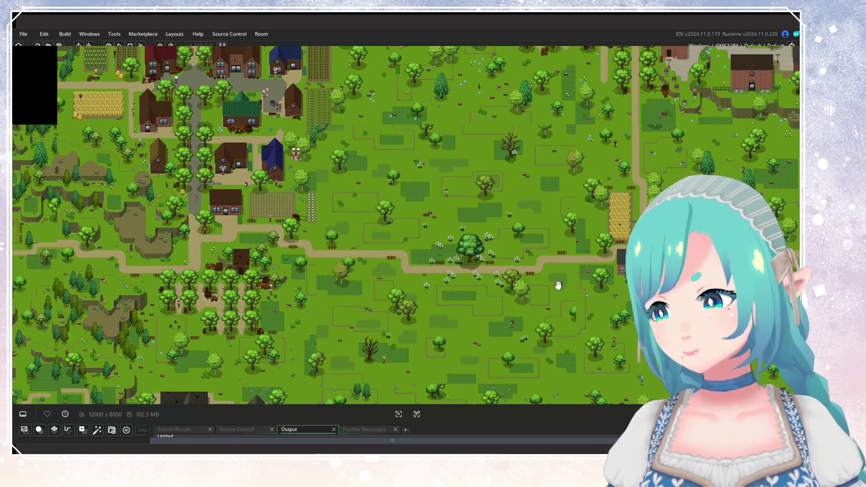
drag(561, 286, 534, 243)
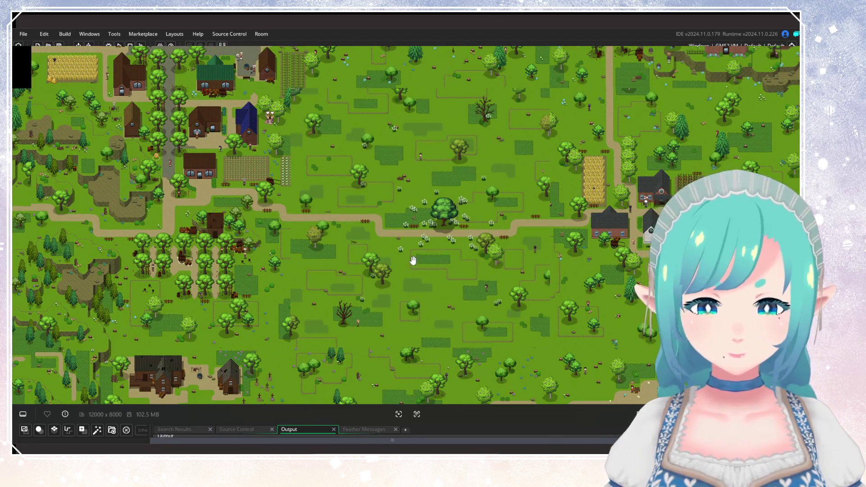
scroll(409, 248, up, 2)
scroll(409, 248, down, 5)
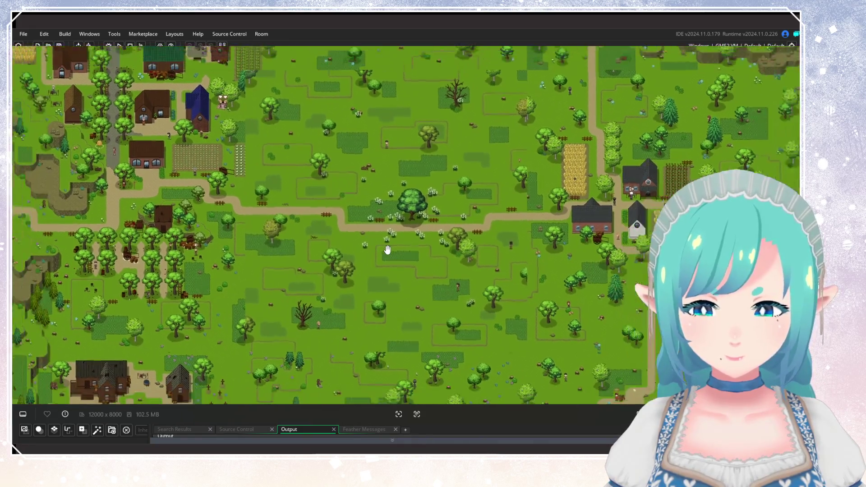
scroll(408, 266, down, 1)
scroll(315, 271, down, 3)
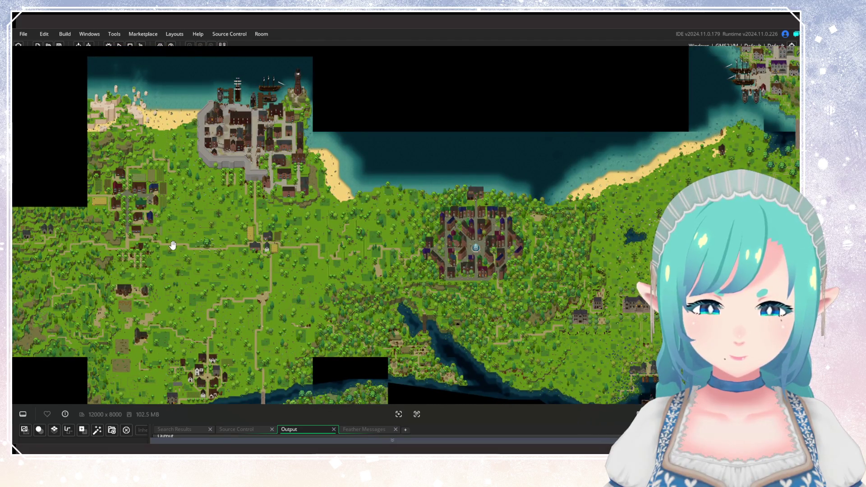
scroll(173, 245, down, 2)
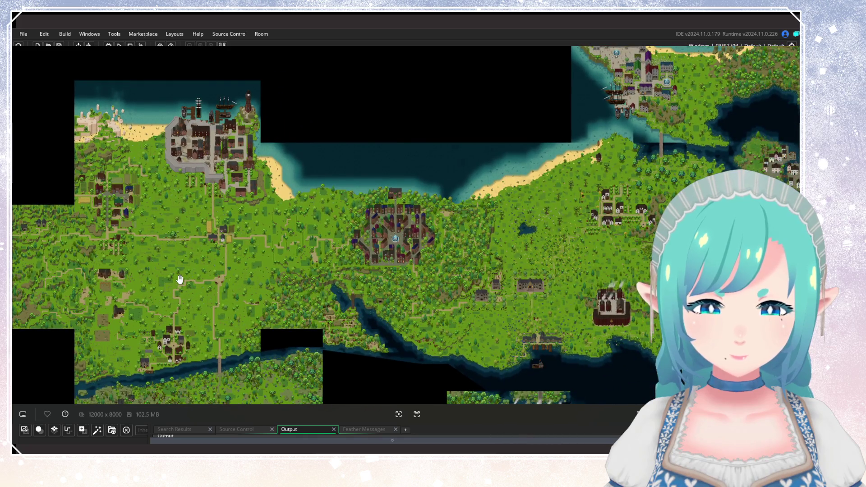
scroll(179, 279, up, 5)
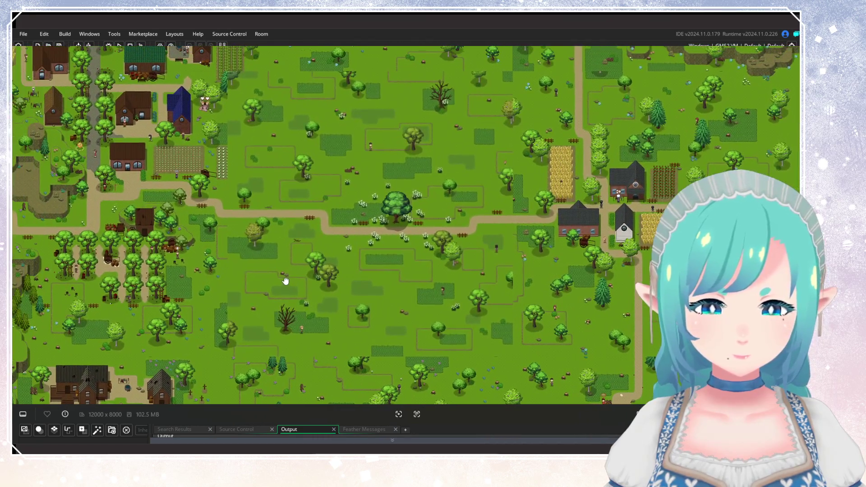
drag(285, 281, 289, 317)
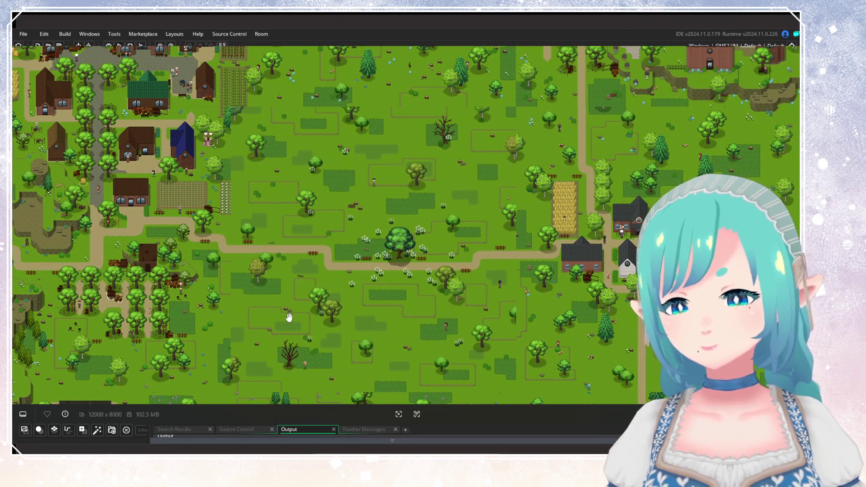